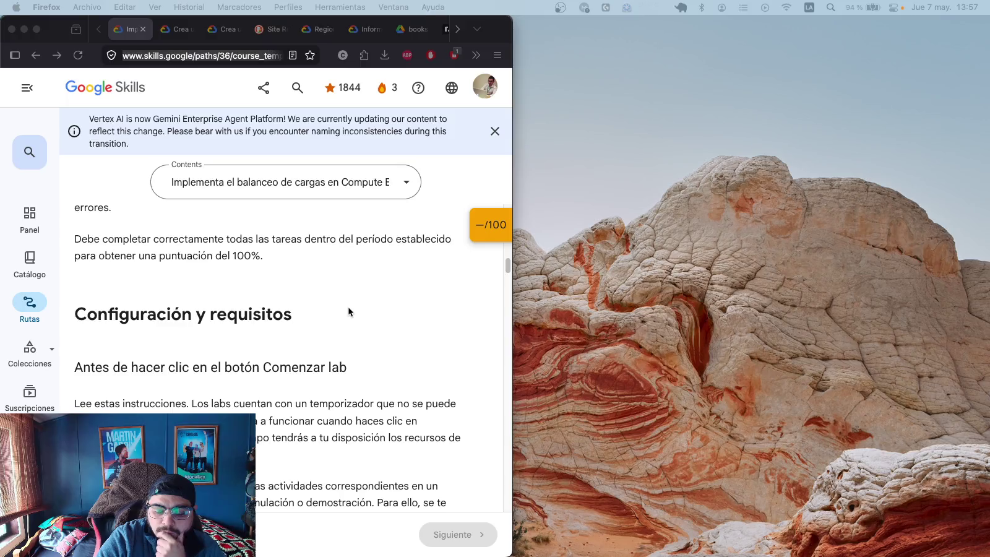
- Start the Compute Engine load-balancing challenge lab for 1 credit to reveal its credentials
{"action": "scroll", "coordinate": [336, 316], "scroll_direction": "up", "scroll_amount": 5}
{"action": "scroll", "coordinate": [336, 316], "scroll_direction": "up", "scroll_amount": 20}
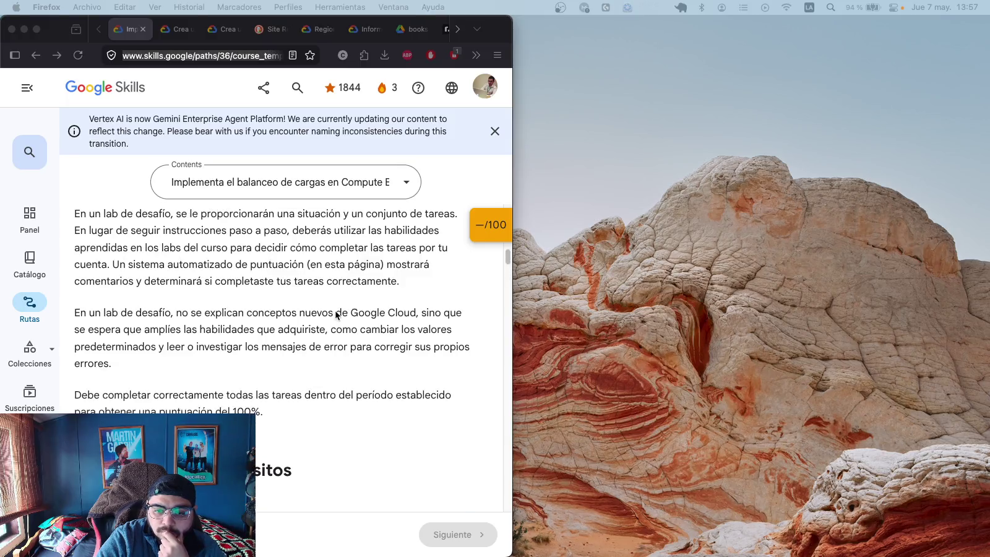
{"action": "scroll", "coordinate": [335, 310], "scroll_direction": "up", "scroll_amount": 10}
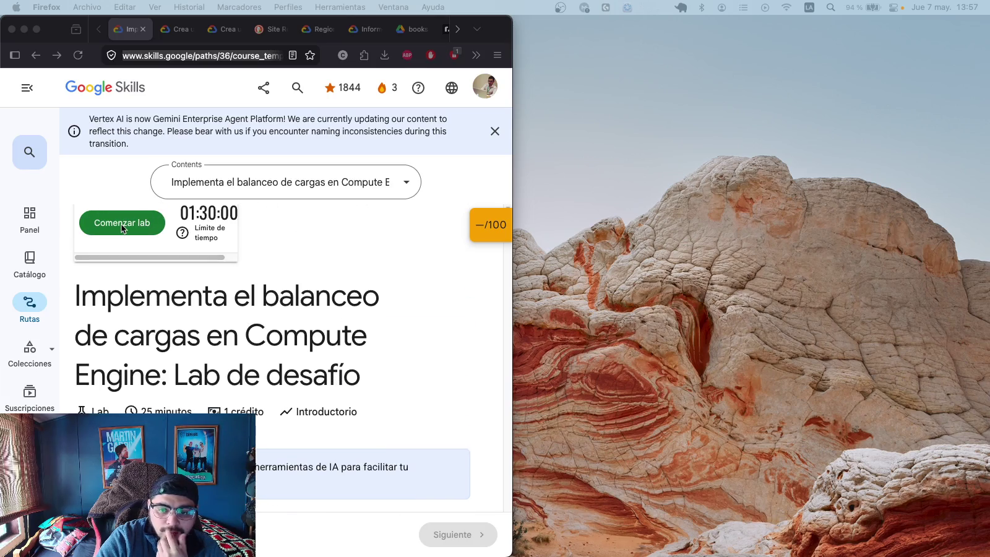
{"action": "left_click", "coordinate": [122, 223]}
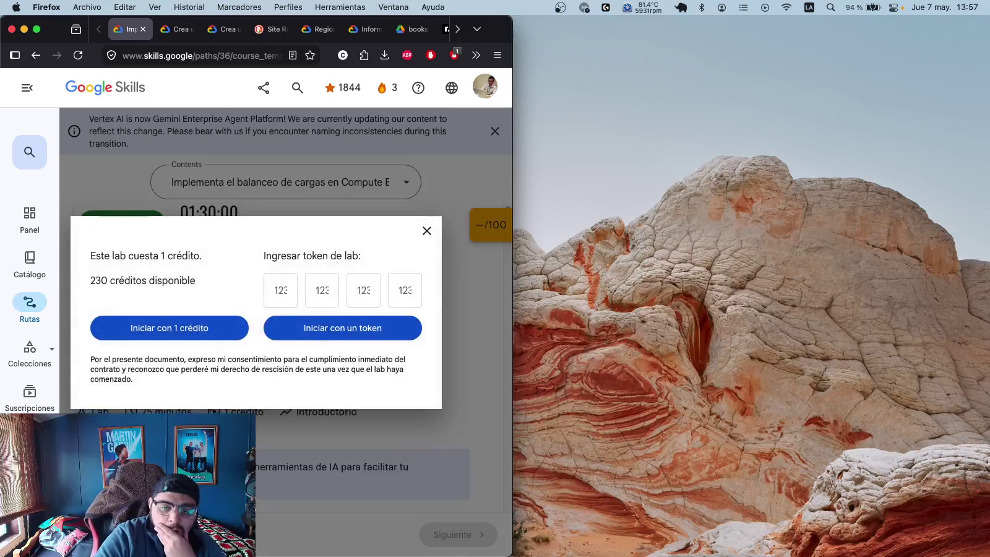
{"action": "left_click", "coordinate": [176, 332]}
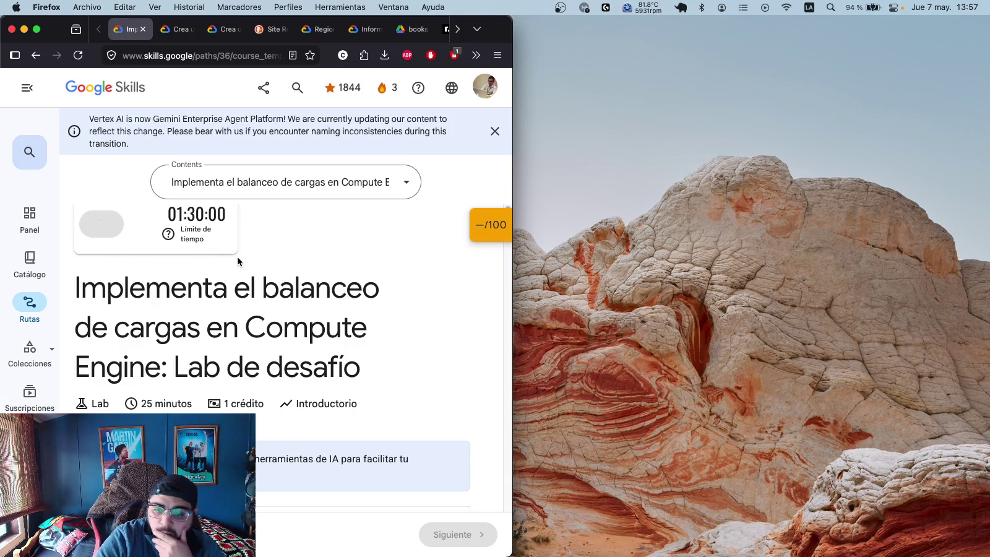
{"action": "scroll", "coordinate": [259, 256], "scroll_direction": "up", "scroll_amount": 2}
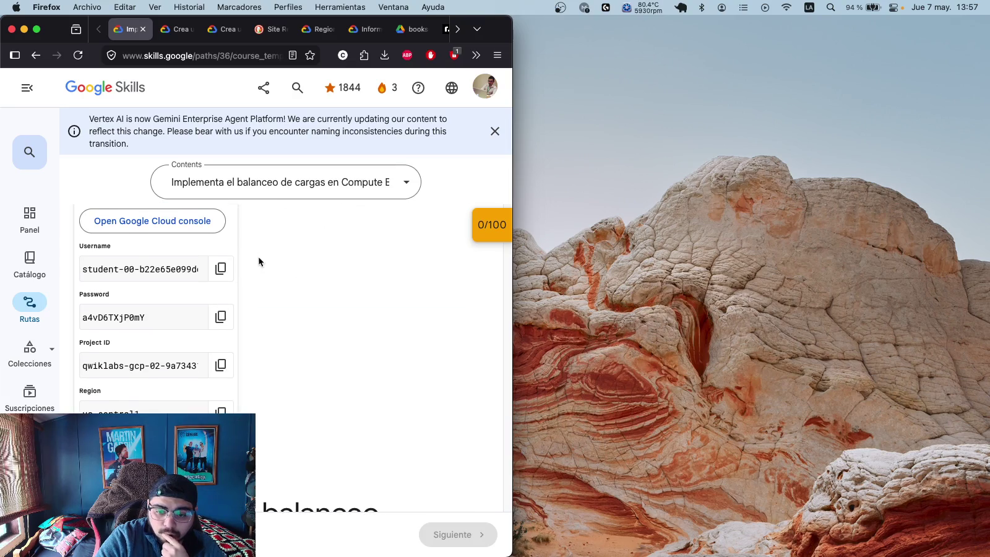
- Copy the lab username and password into the private window's Google sign-in
{"action": "left_click", "coordinate": [217, 296]}
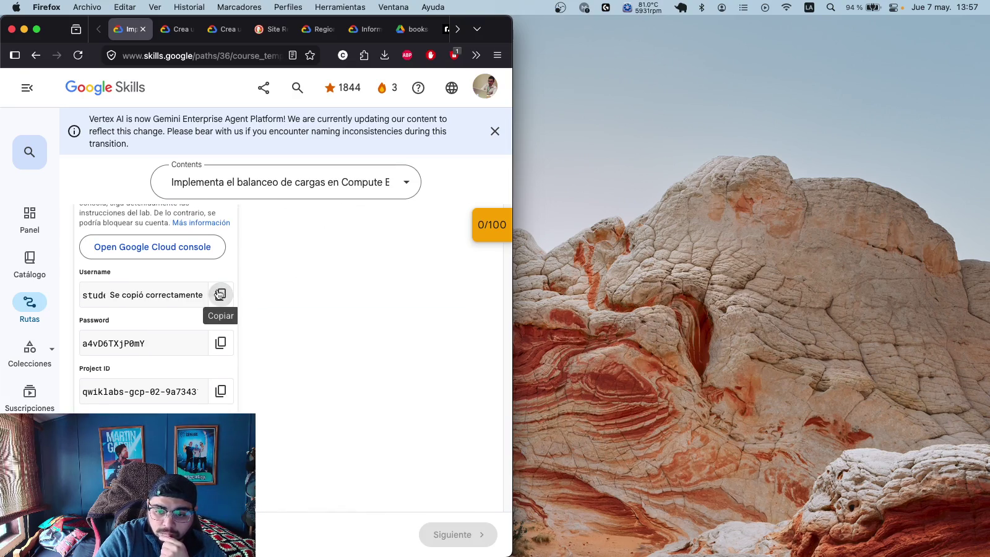
{"action": "key", "text": "super+space"}
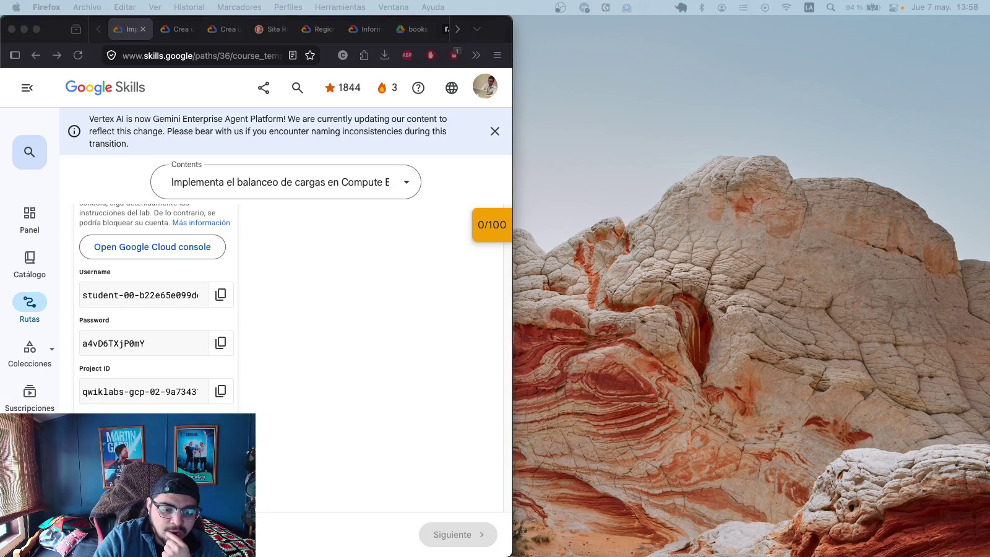
{"action": "left_click", "coordinate": [221, 344]}
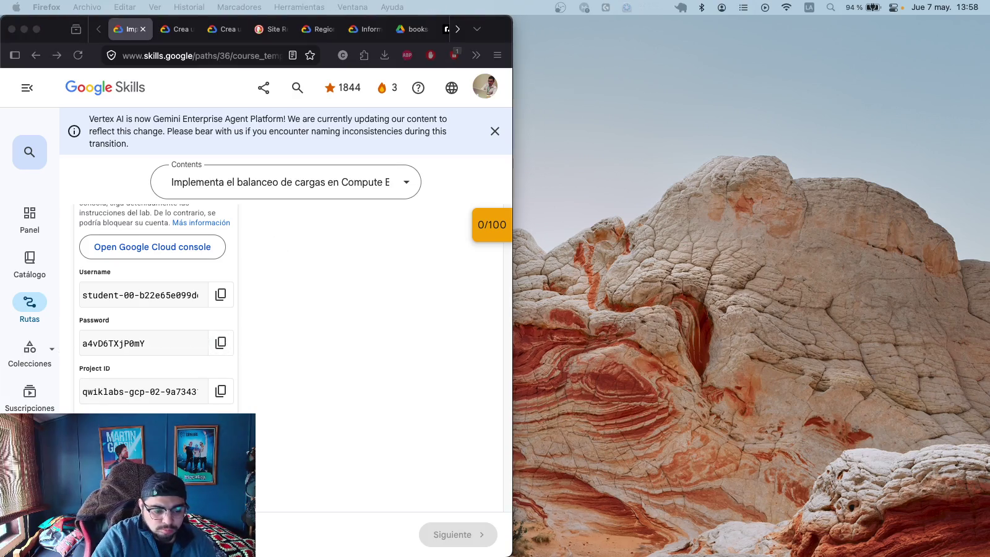
{"action": "key", "text": "super+space"}
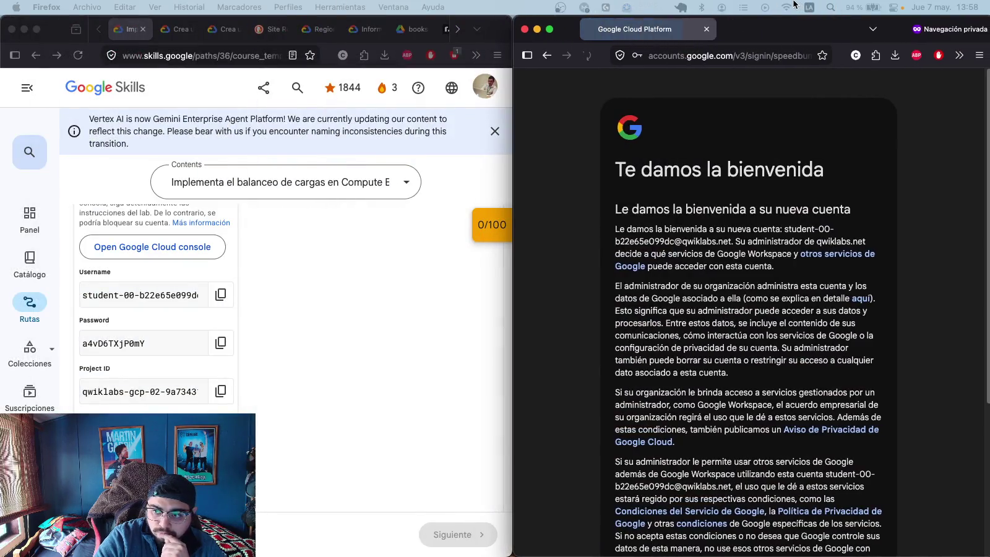
- Dismiss the new-account notice with Entendido and accept the Google Cloud terms of service
{"action": "scroll", "coordinate": [753, 249], "scroll_direction": "down", "scroll_amount": 5}
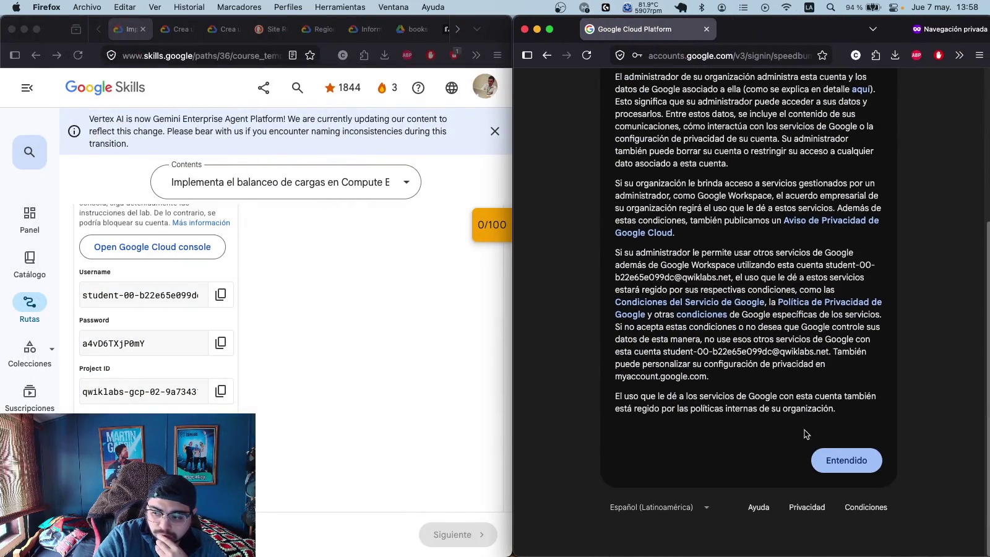
{"action": "left_click", "coordinate": [842, 460]}
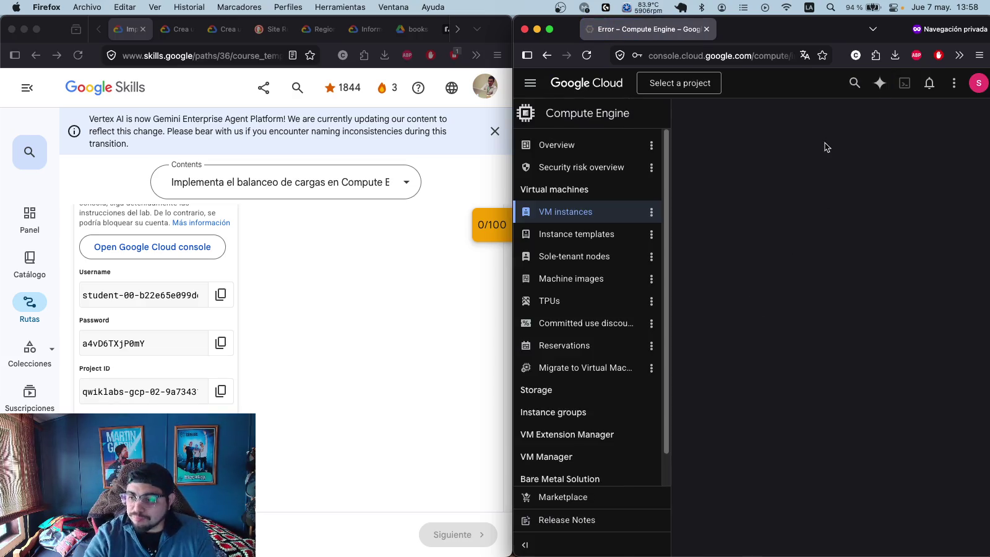
{"action": "scroll", "coordinate": [363, 272], "scroll_direction": "down", "scroll_amount": 1}
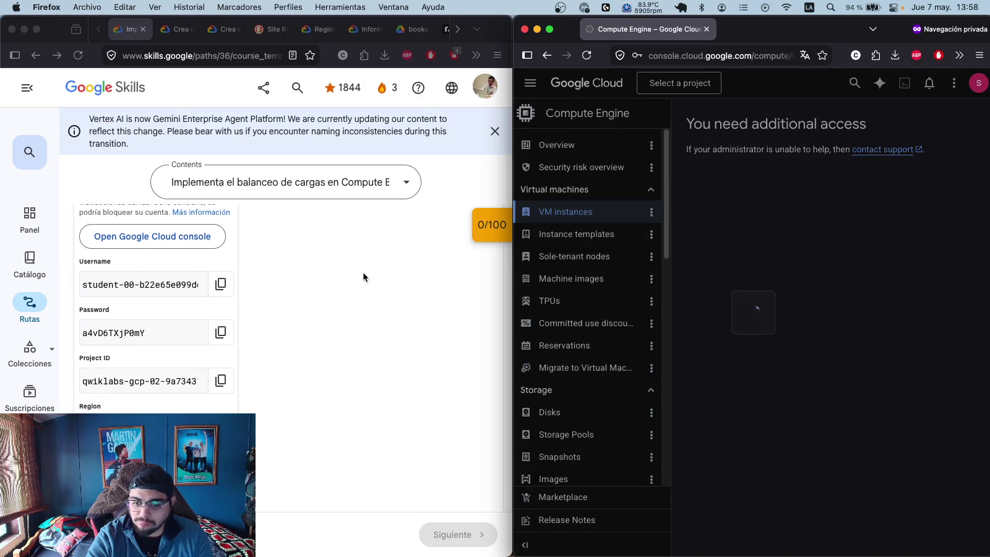
{"action": "scroll", "coordinate": [363, 274], "scroll_direction": "down", "scroll_amount": 4}
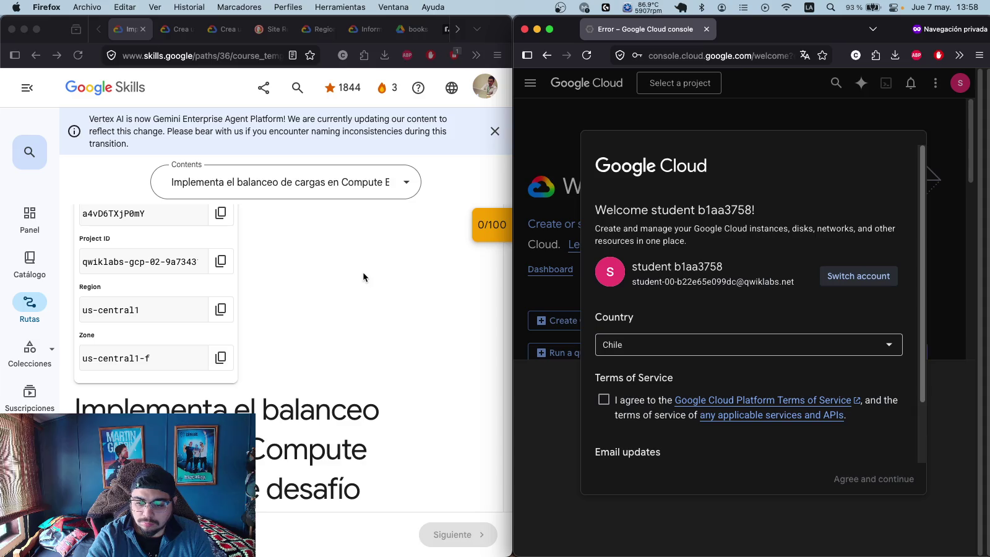
{"action": "left_click", "coordinate": [603, 400]}
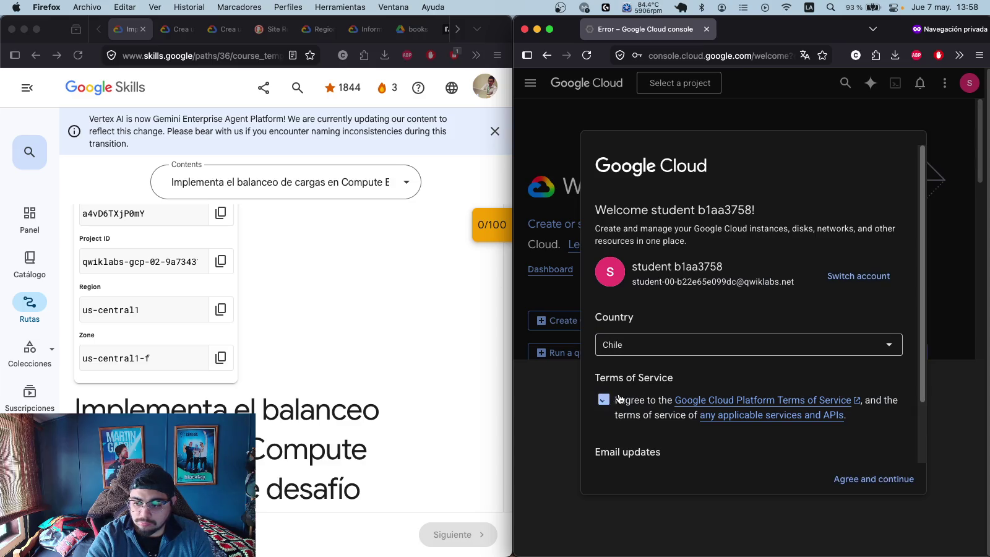
{"action": "scroll", "coordinate": [858, 429], "scroll_direction": "down", "scroll_amount": 2}
{"action": "left_click", "coordinate": [880, 481]}
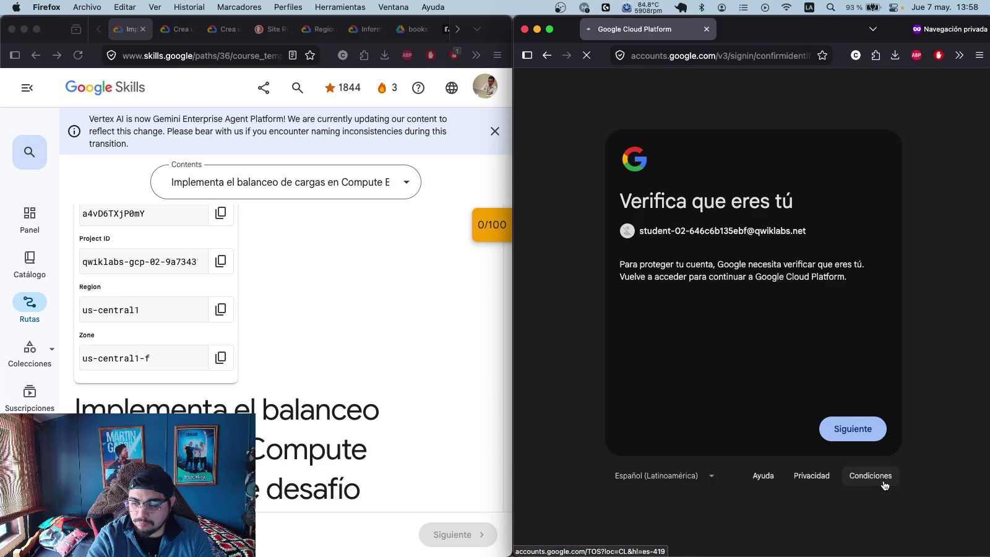
- Search 'gogle console' from the browser address bar
{"action": "left_click", "coordinate": [700, 56]}
{"action": "type", "text": "g"}
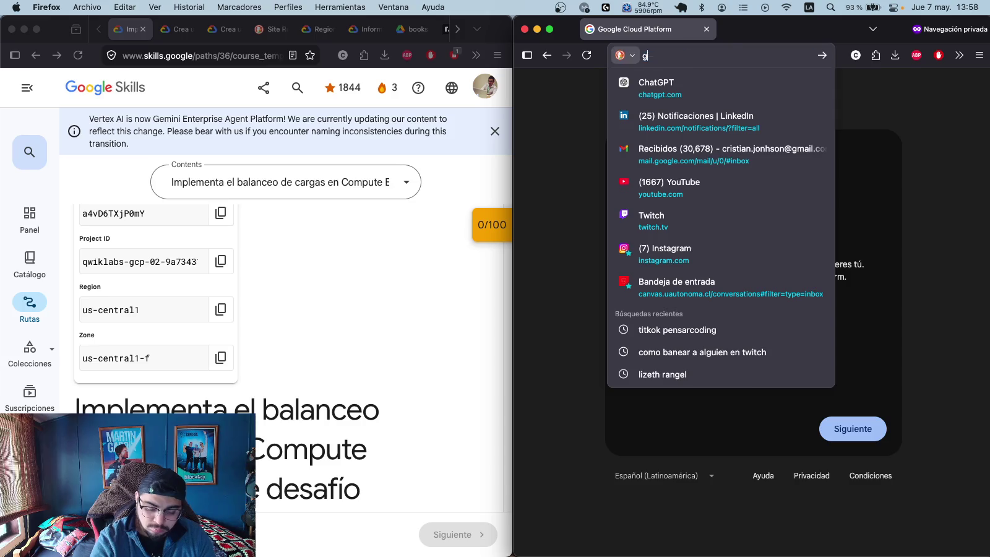
{"action": "type", "text": "ogle console"}
{"action": "key", "text": "Return"}
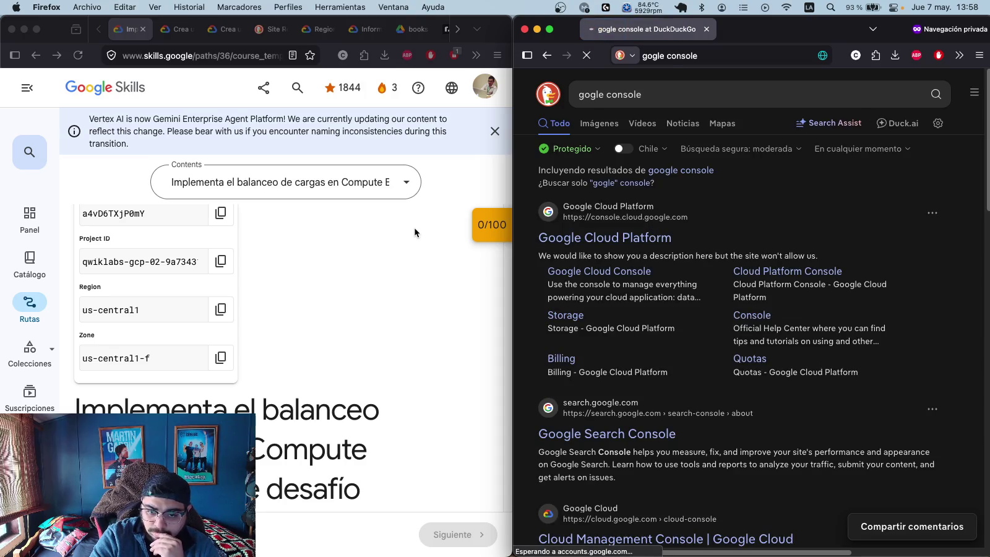
{"action": "scroll", "coordinate": [414, 229], "scroll_direction": "up", "scroll_amount": 3}
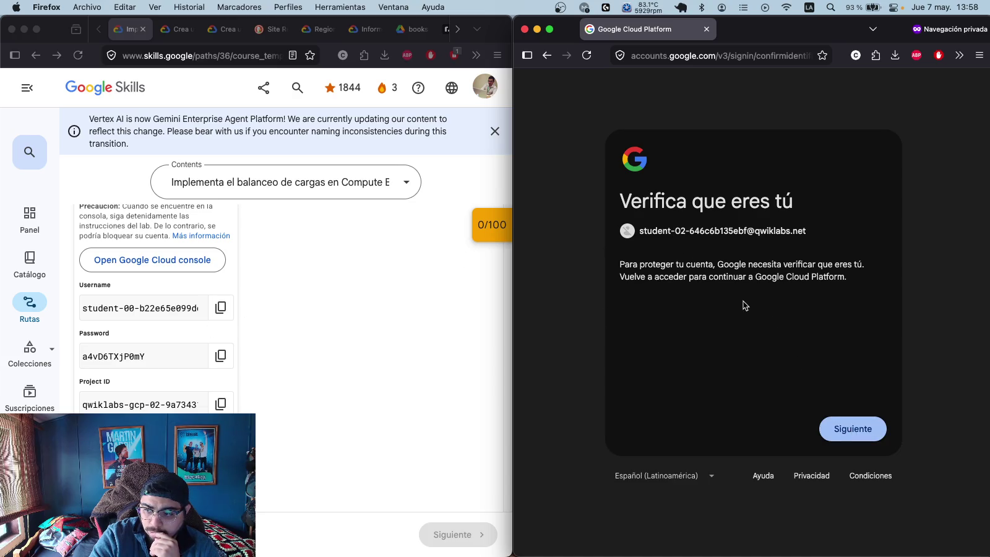
- Continue the identity check and sign in again as the lab's student account
{"action": "left_click", "coordinate": [854, 430]}
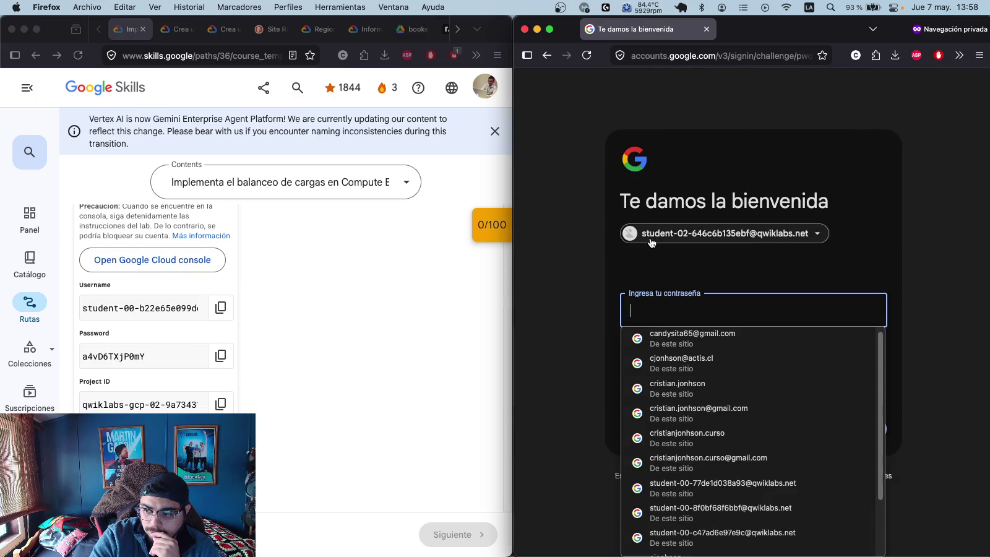
{"action": "left_click", "coordinate": [653, 238]}
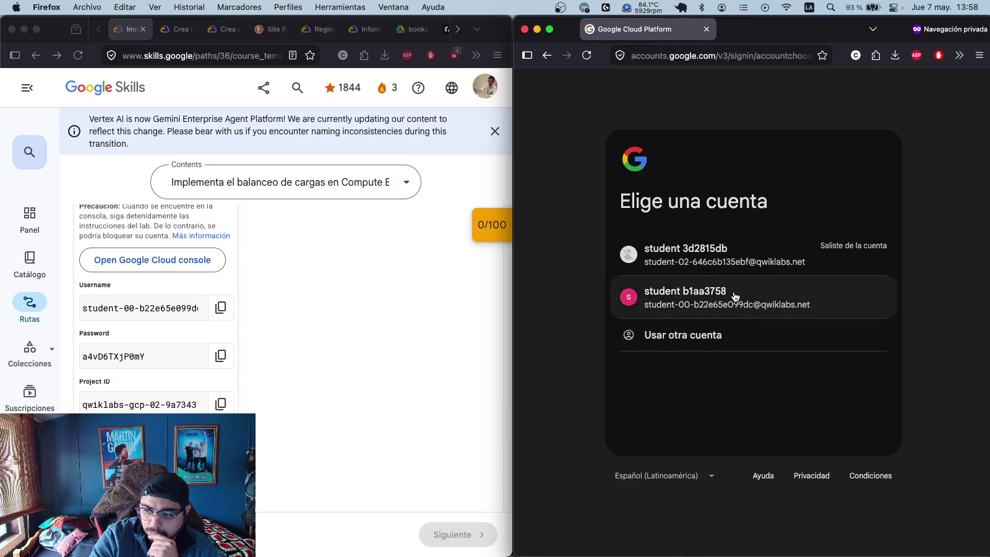
{"action": "left_click", "coordinate": [735, 297]}
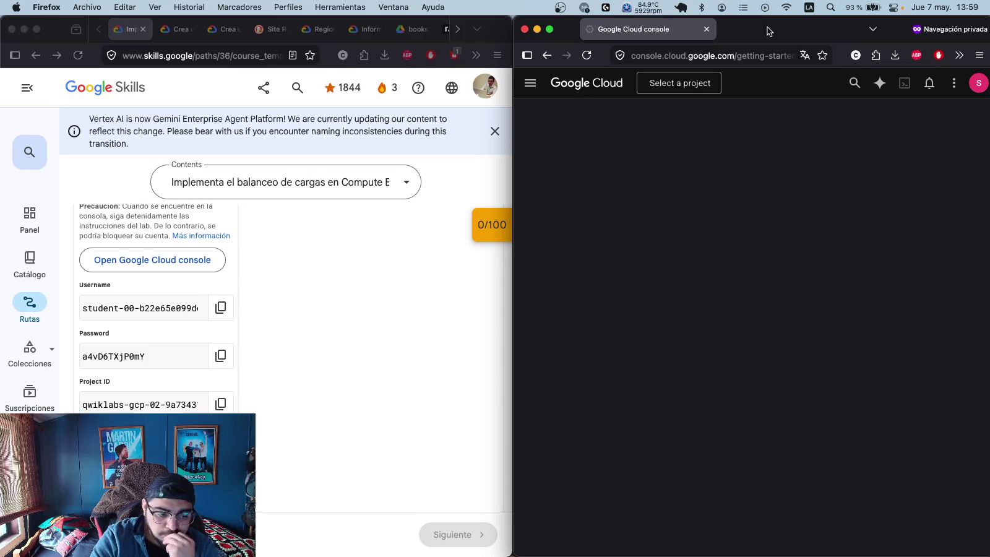
{"action": "scroll", "coordinate": [303, 336], "scroll_direction": "down", "scroll_amount": 2}
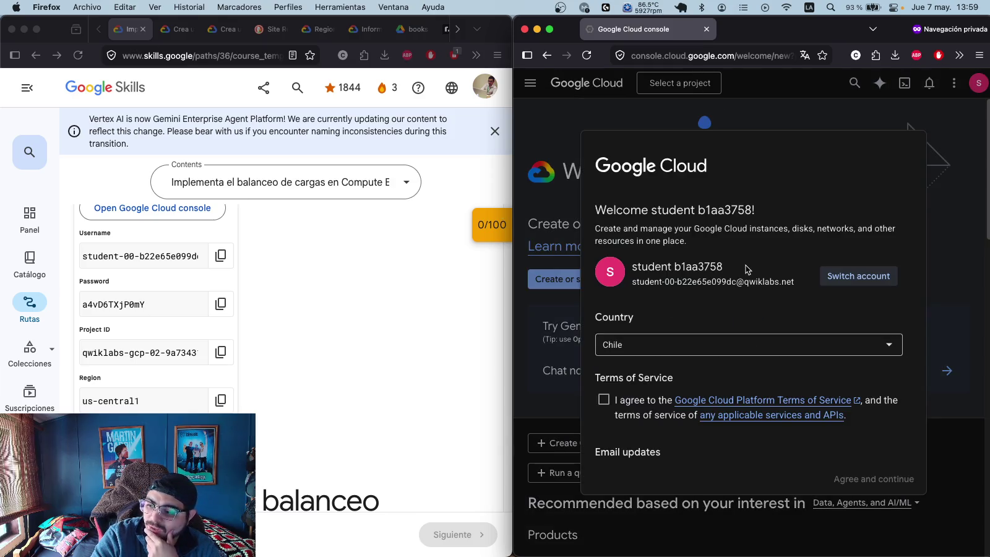
- Accept the terms with email updates and switch to the qwiklabs-gcp-02 project
{"action": "left_click", "coordinate": [623, 419]}
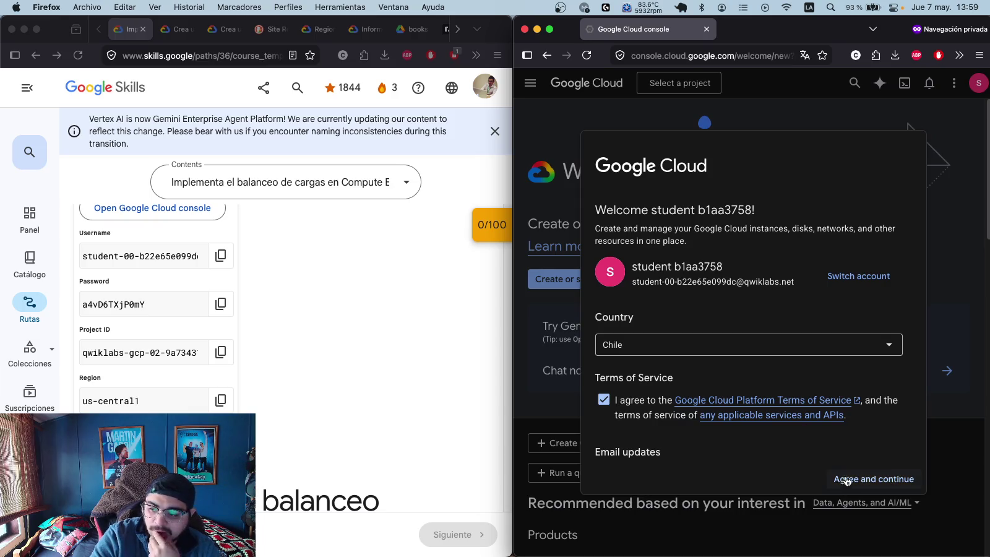
{"action": "scroll", "coordinate": [714, 396], "scroll_direction": "down", "scroll_amount": 2}
{"action": "left_click", "coordinate": [637, 411]}
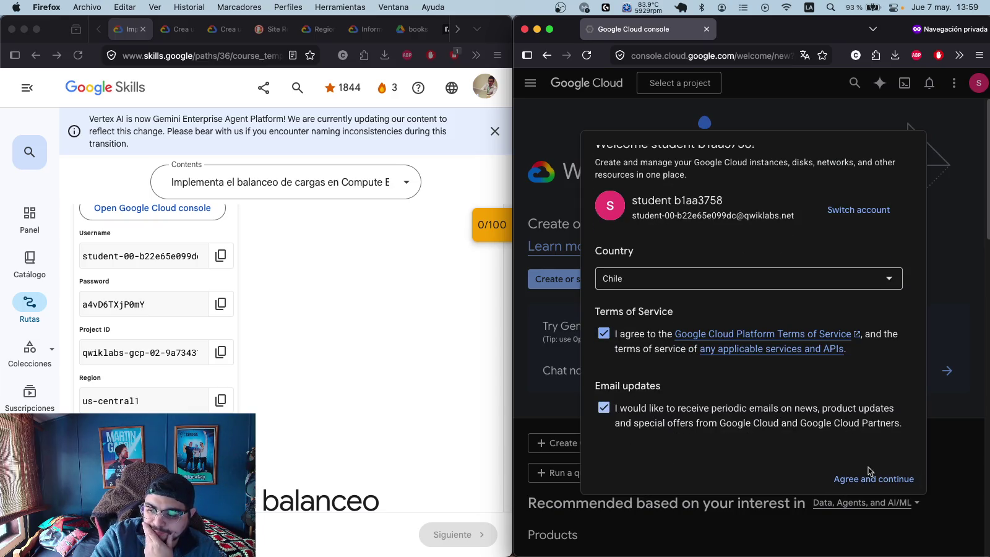
{"action": "left_click", "coordinate": [869, 482]}
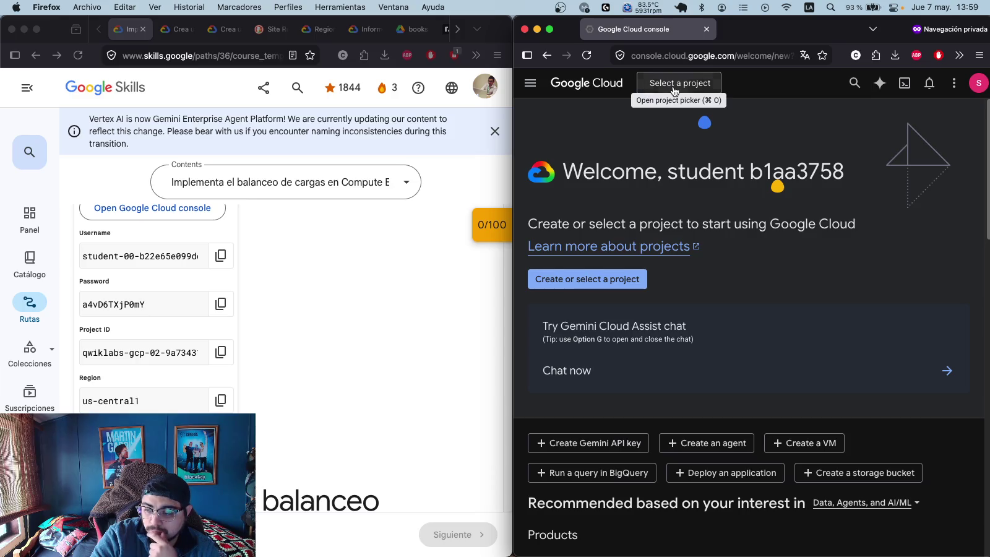
{"action": "left_click", "coordinate": [672, 88]}
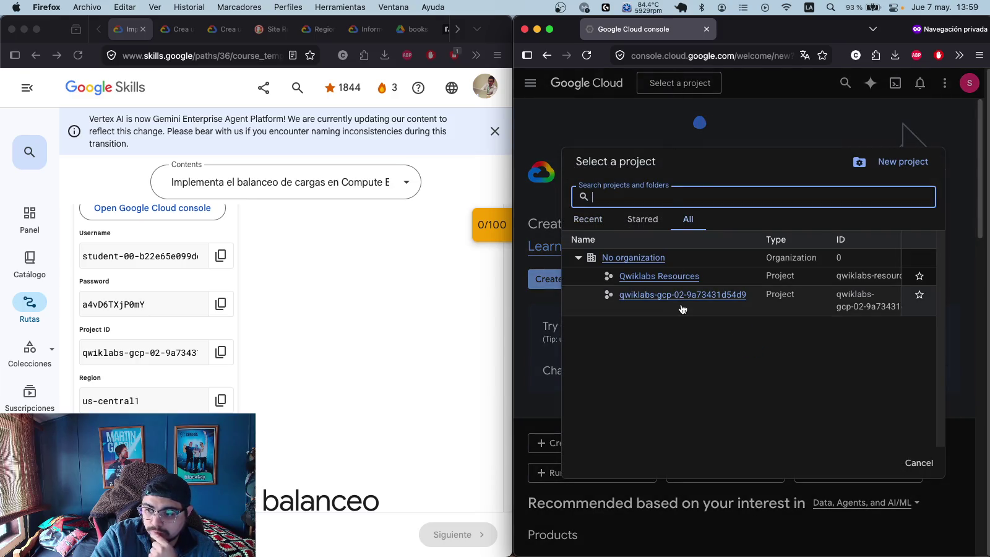
{"action": "left_click", "coordinate": [694, 295]}
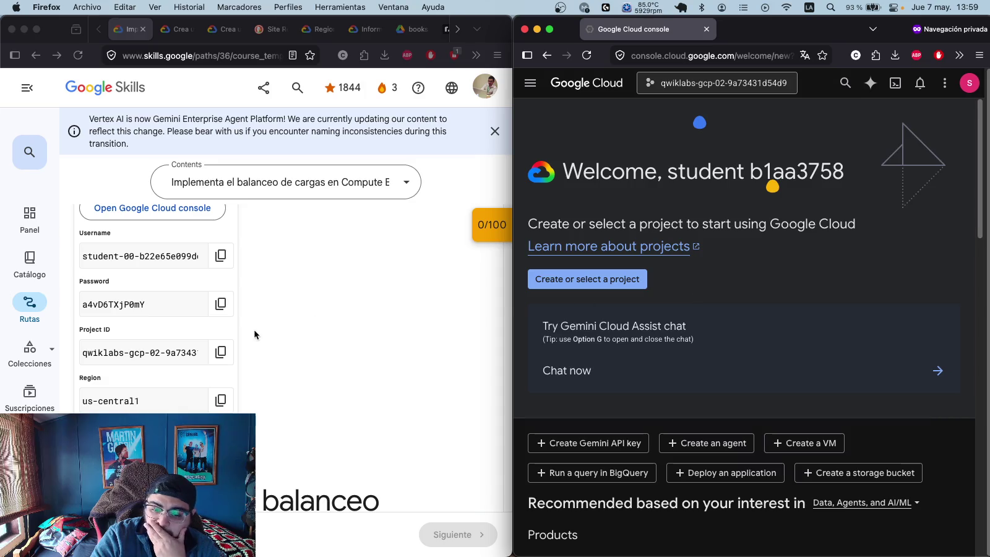
- Scroll the lab to Tarea 1 and highlight the sentence about allowing HTTP traffic
{"action": "scroll", "coordinate": [291, 313], "scroll_direction": "down", "scroll_amount": 4}
{"action": "scroll", "coordinate": [303, 307], "scroll_direction": "down", "scroll_amount": 10}
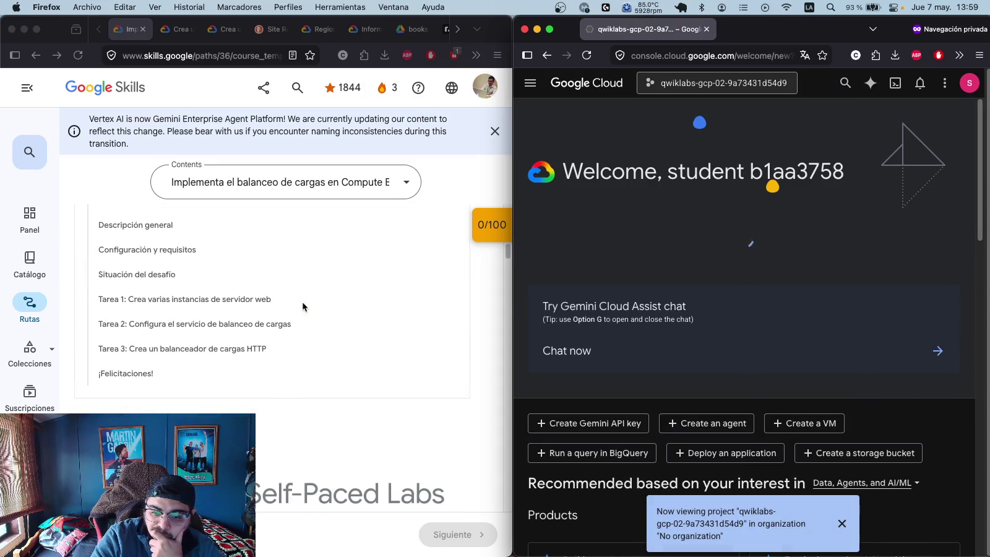
{"action": "scroll", "coordinate": [304, 303], "scroll_direction": "down", "scroll_amount": 6}
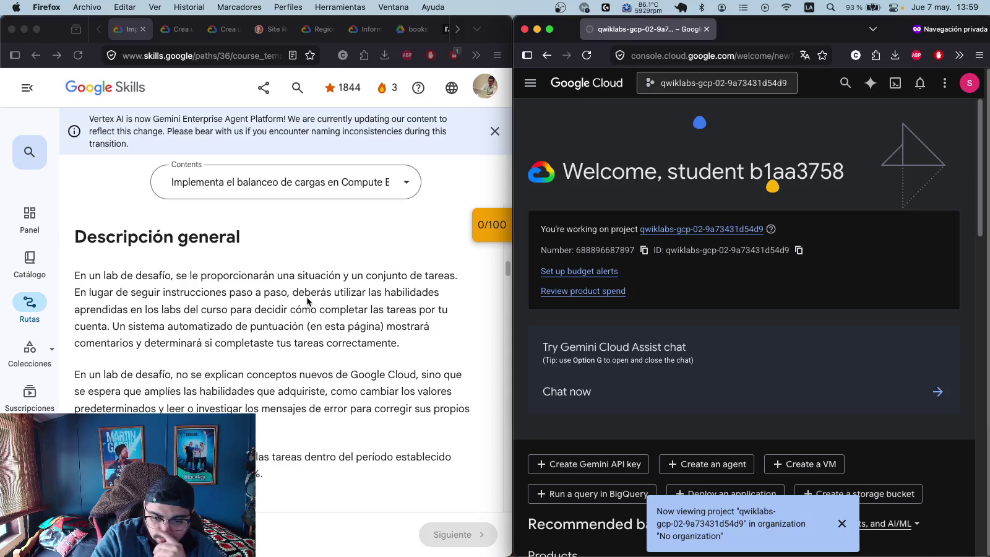
{"action": "scroll", "coordinate": [307, 303], "scroll_direction": "down", "scroll_amount": 8}
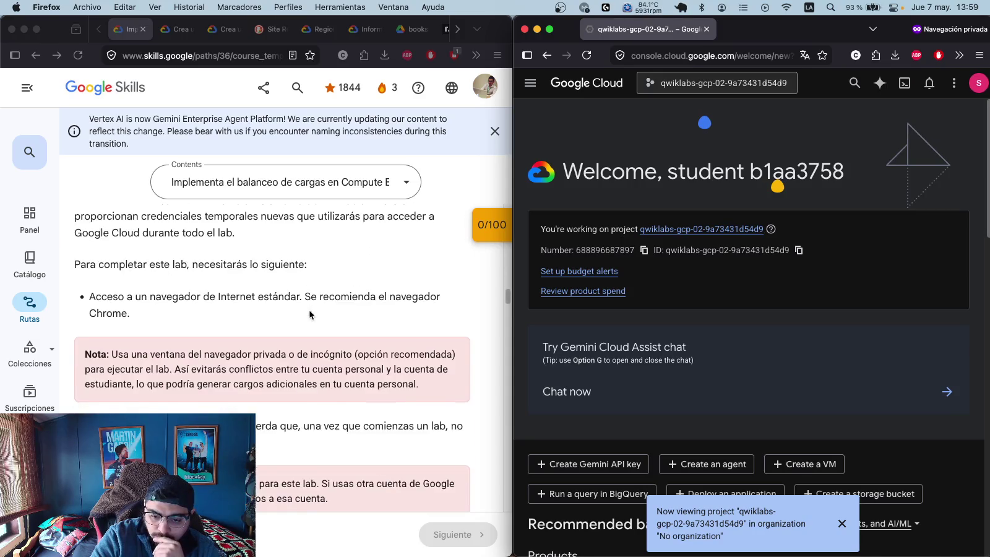
{"action": "scroll", "coordinate": [310, 315], "scroll_direction": "down", "scroll_amount": 5}
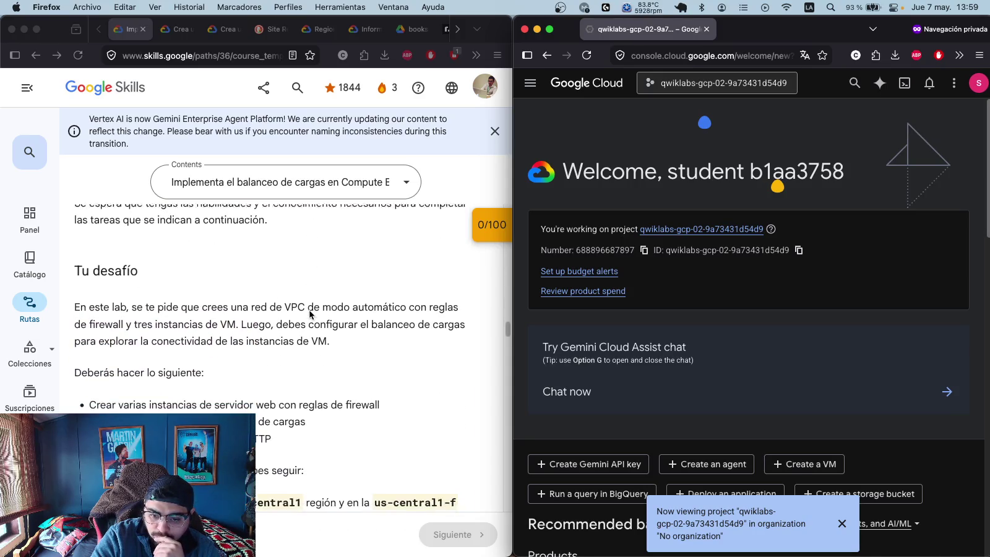
{"action": "scroll", "coordinate": [310, 314], "scroll_direction": "down", "scroll_amount": 5}
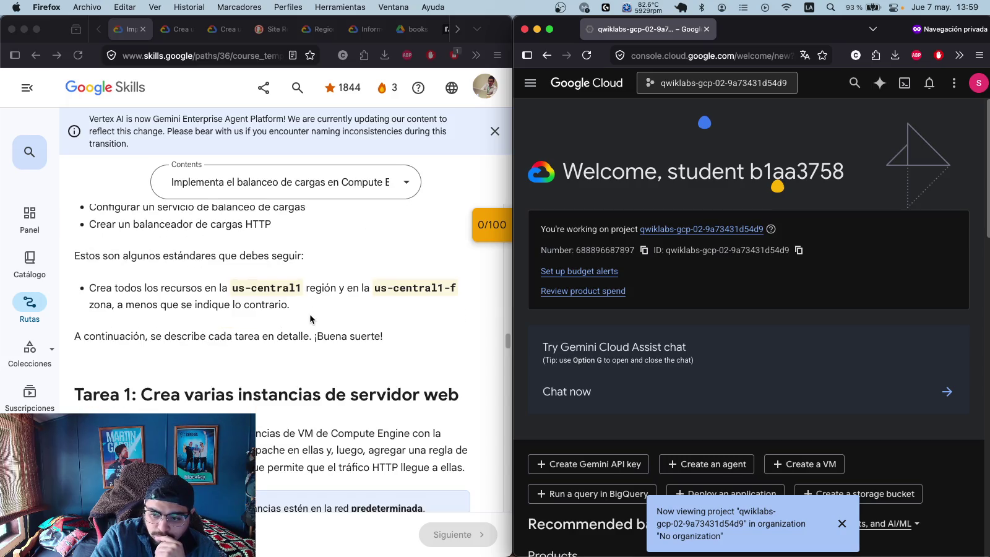
{"action": "scroll", "coordinate": [232, 316], "scroll_direction": "down", "scroll_amount": 3}
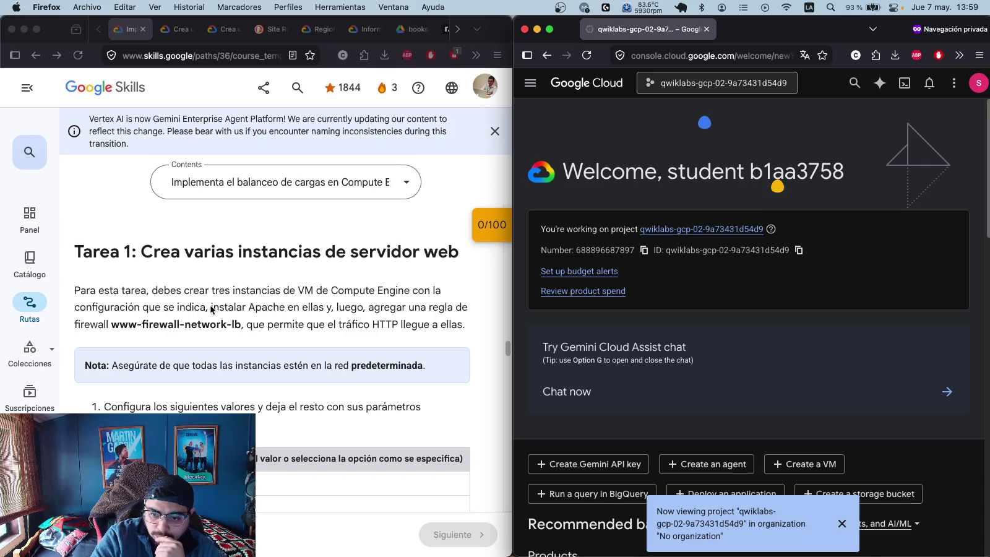
{"action": "left_click", "coordinate": [478, 308]}
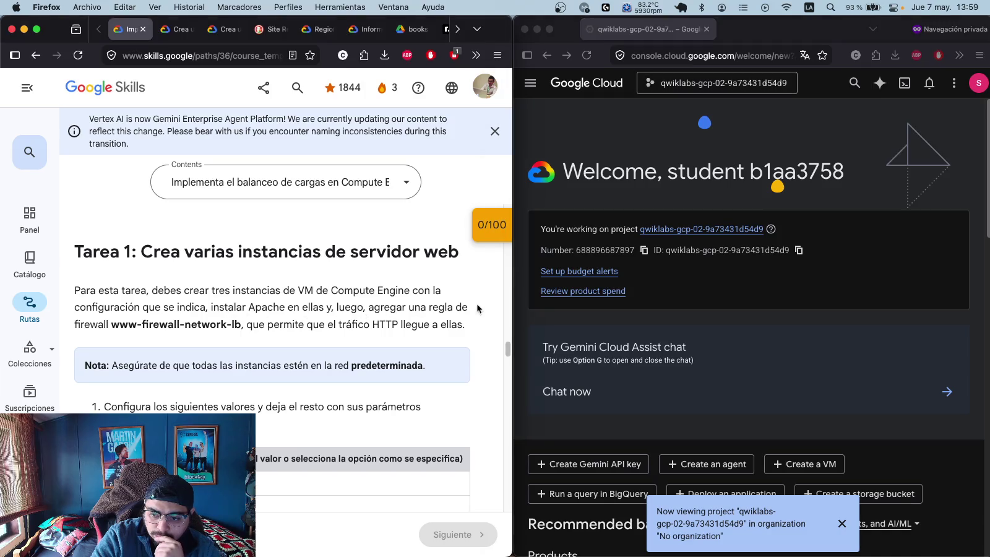
{"action": "left_click_drag", "start_coordinate": [288, 326], "coordinate": [460, 329]}
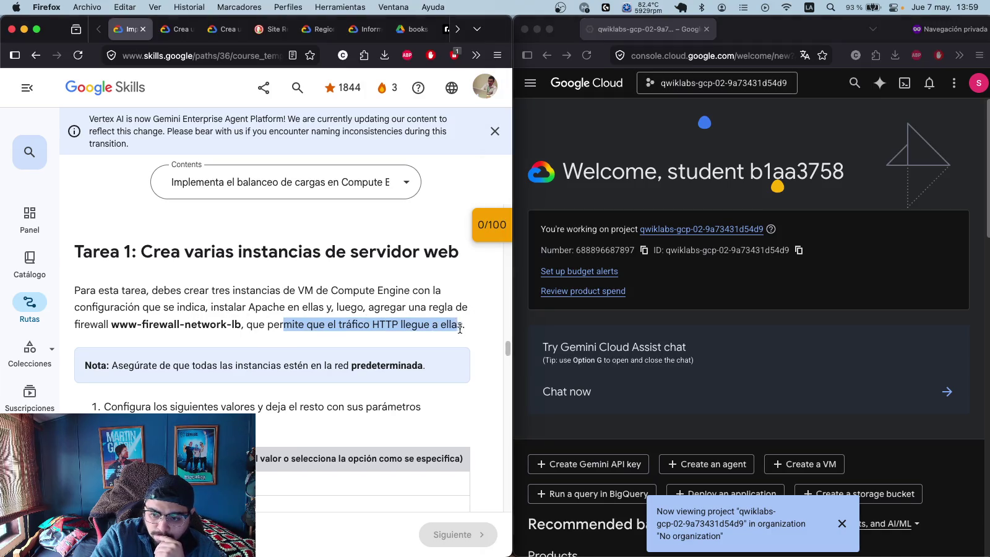
{"action": "scroll", "coordinate": [404, 352], "scroll_direction": "down", "scroll_amount": 12}
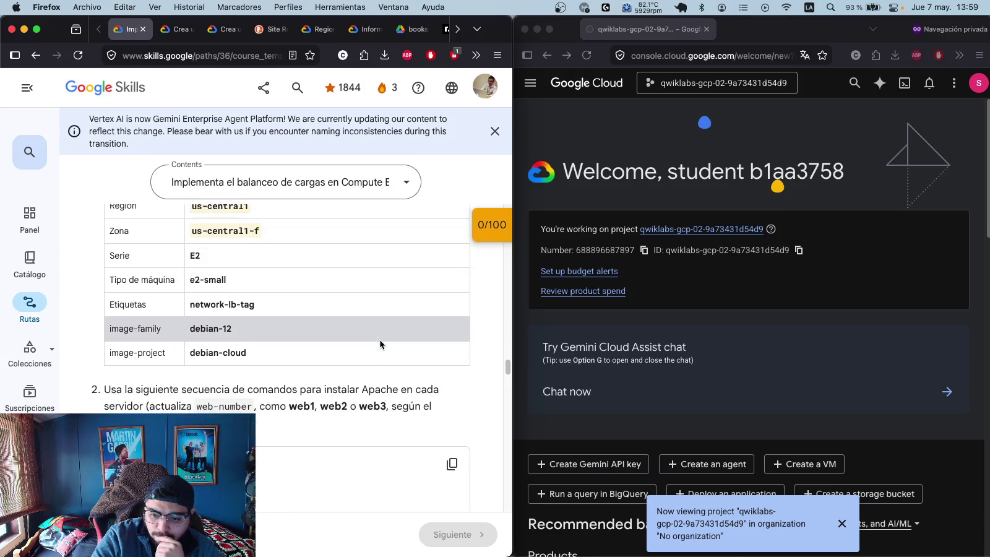
{"action": "scroll", "coordinate": [380, 341], "scroll_direction": "down", "scroll_amount": 3}
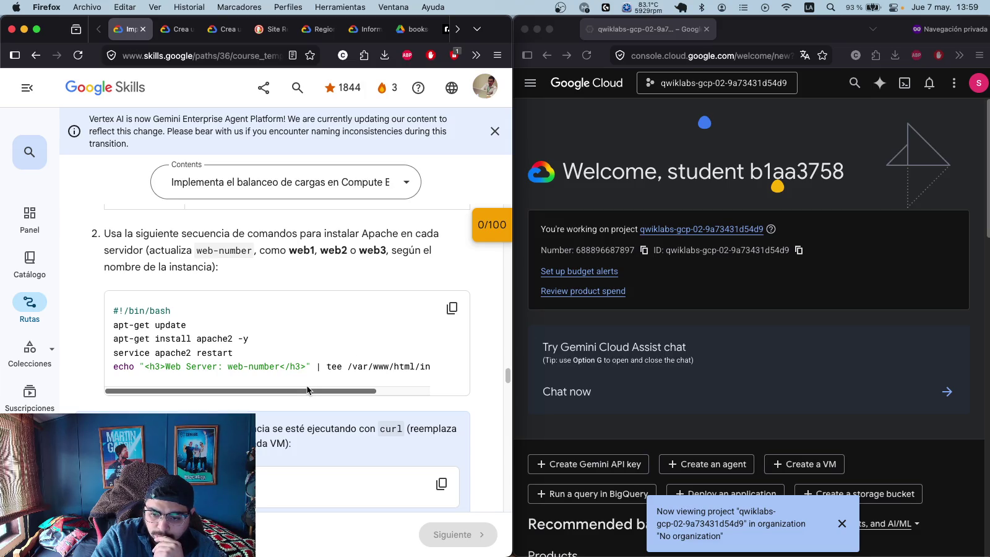
- Review the Apache bash script, then return to the Task 1 VM settings table
{"action": "mouse_move", "coordinate": [302, 391]}
{"action": "left_mouse_down"}
{"action": "mouse_move", "coordinate": [382, 405]}
{"action": "mouse_move", "coordinate": [230, 388]}
{"action": "left_mouse_up"}
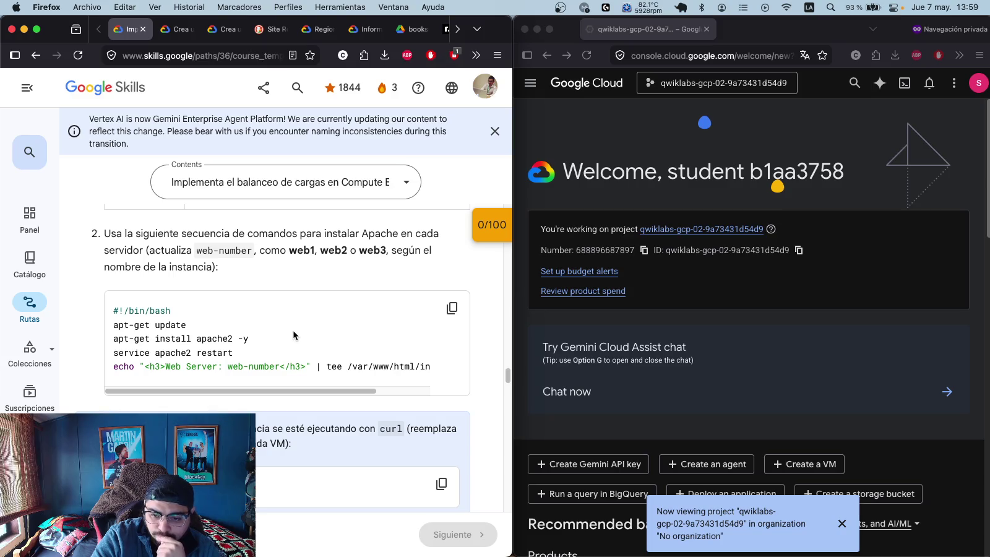
{"action": "scroll", "coordinate": [299, 331], "scroll_direction": "down", "scroll_amount": 2}
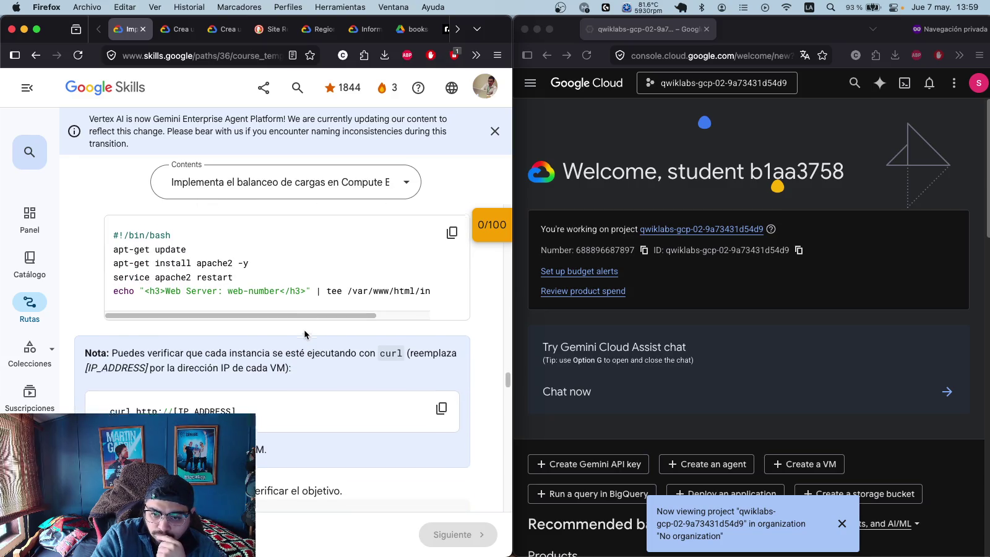
{"action": "scroll", "coordinate": [304, 334], "scroll_direction": "up", "scroll_amount": 2}
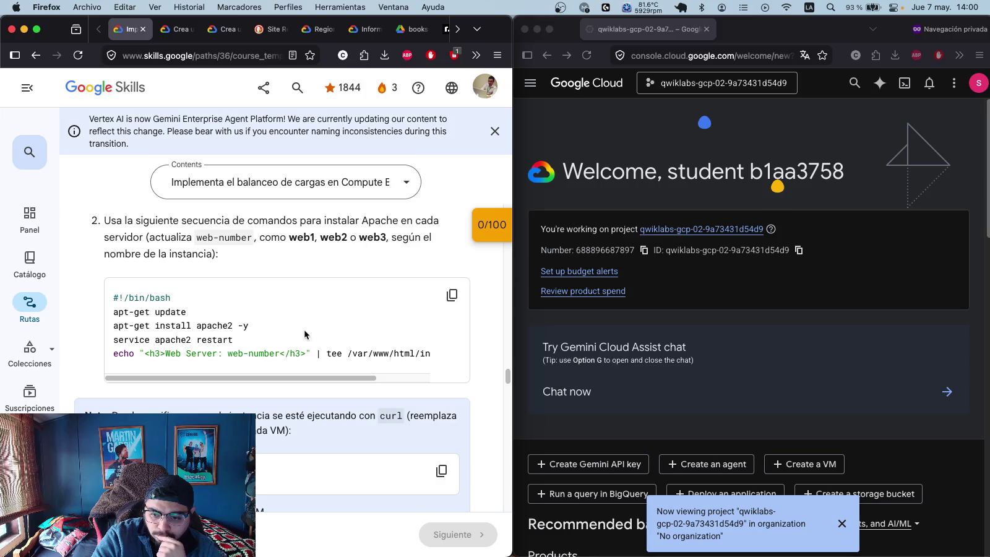
{"action": "scroll", "coordinate": [304, 329], "scroll_direction": "up", "scroll_amount": 2}
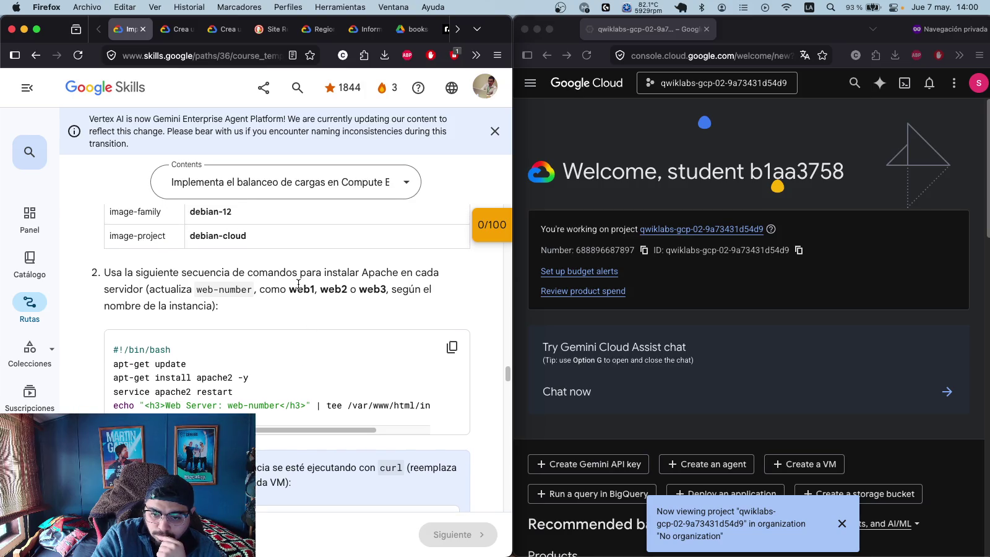
{"action": "scroll", "coordinate": [331, 318], "scroll_direction": "up", "scroll_amount": 1}
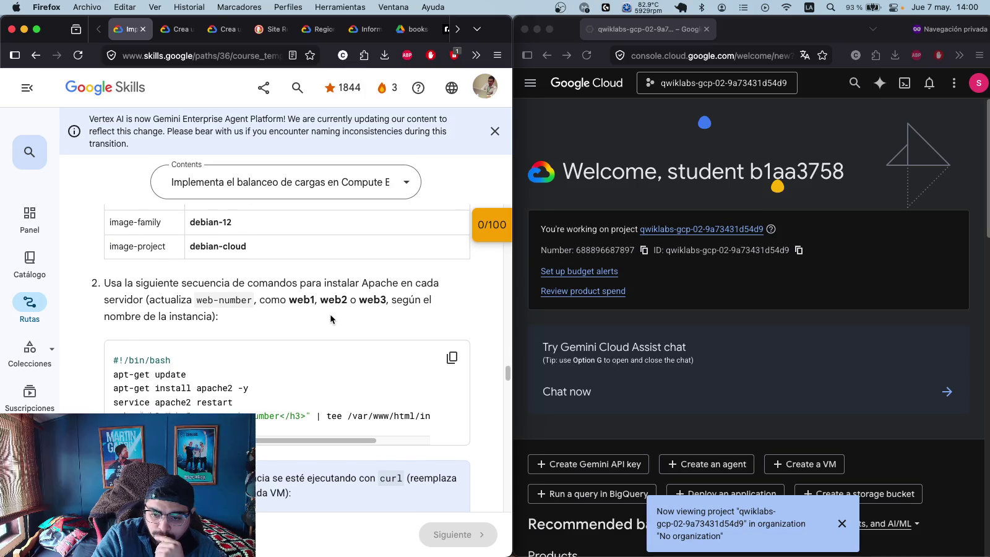
{"action": "scroll", "coordinate": [331, 317], "scroll_direction": "up", "scroll_amount": 1}
{"action": "scroll", "coordinate": [330, 316], "scroll_direction": "up", "scroll_amount": 1}
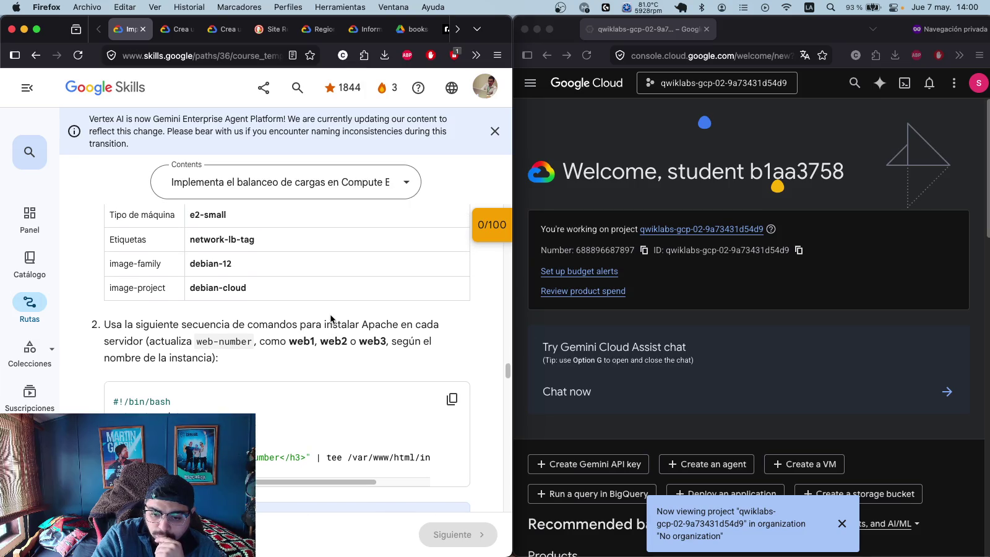
{"action": "scroll", "coordinate": [330, 316], "scroll_direction": "up", "scroll_amount": 5}
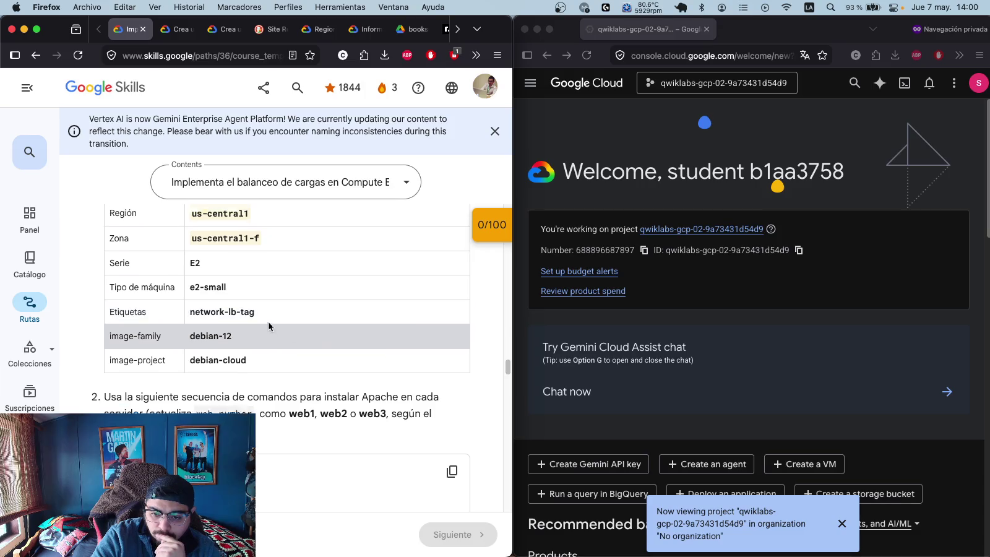
{"action": "scroll", "coordinate": [304, 316], "scroll_direction": "up", "scroll_amount": 8}
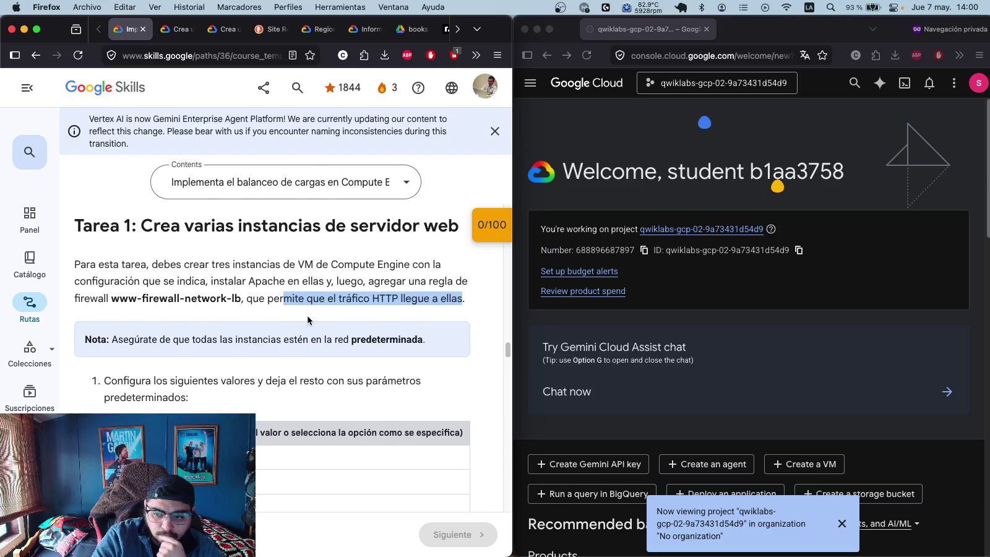
{"action": "scroll", "coordinate": [308, 320], "scroll_direction": "down", "scroll_amount": 3}
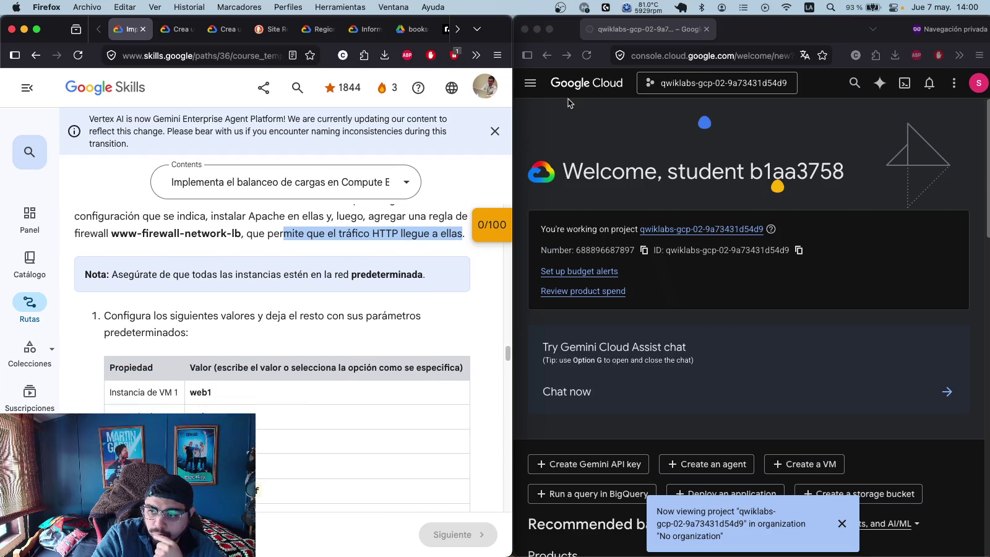
{"action": "left_click", "coordinate": [531, 85]}
{"action": "left_click", "coordinate": [531, 85]}
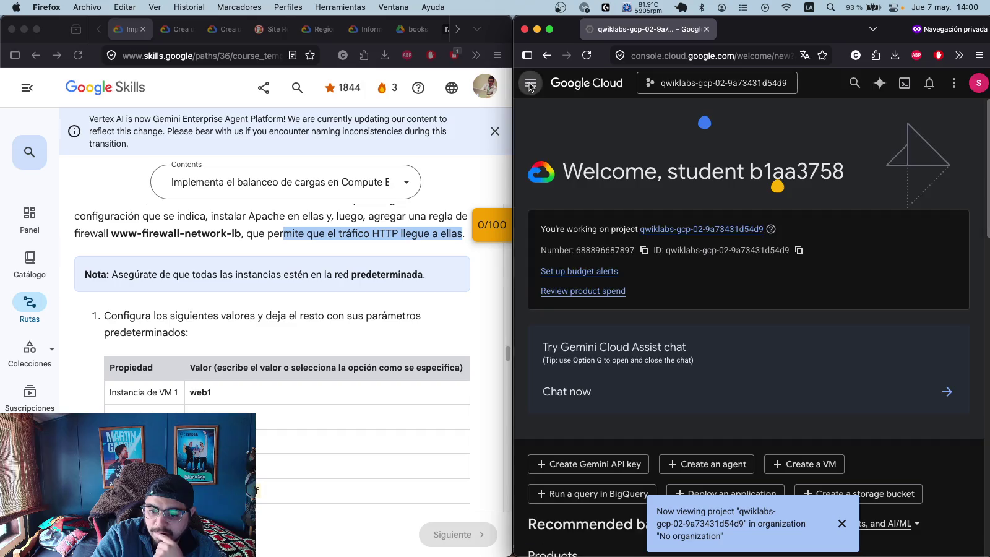
- Go to Compute Engine VM instances and dismiss the 'Now viewing project' notice
{"action": "mouse_move", "coordinate": [591, 321]}
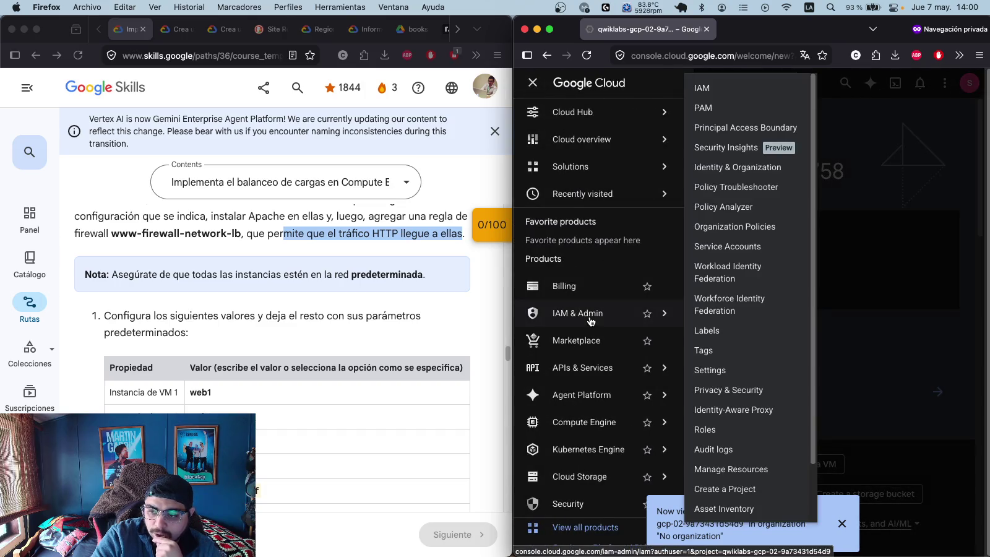
{"action": "scroll", "coordinate": [616, 346], "scroll_direction": "down", "scroll_amount": 1}
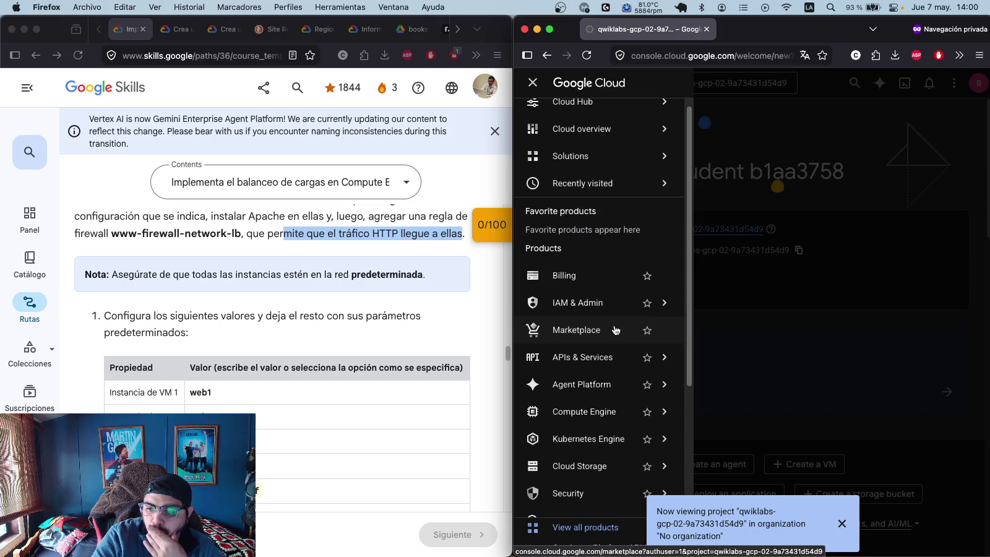
{"action": "mouse_move", "coordinate": [582, 412]}
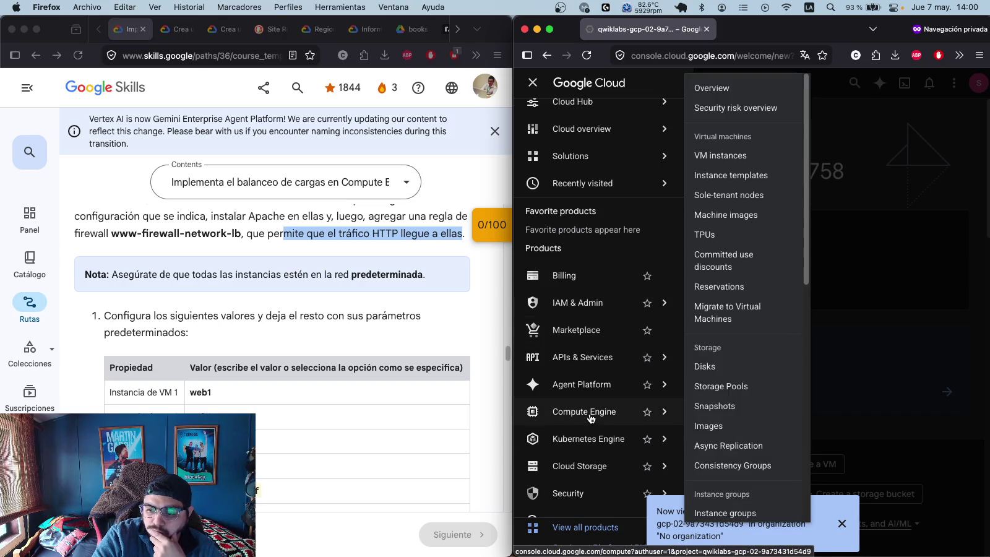
{"action": "left_click", "coordinate": [712, 156]}
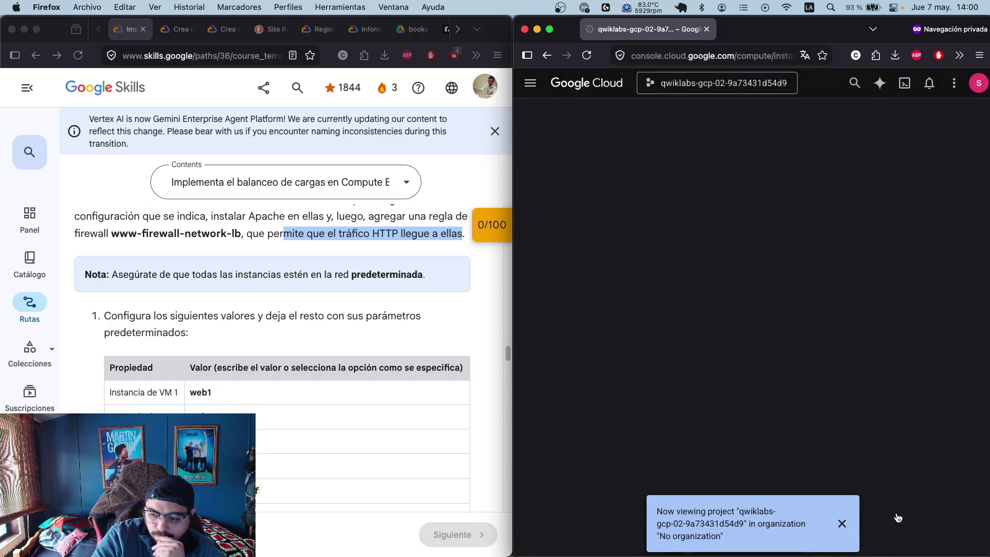
{"action": "left_click", "coordinate": [842, 524]}
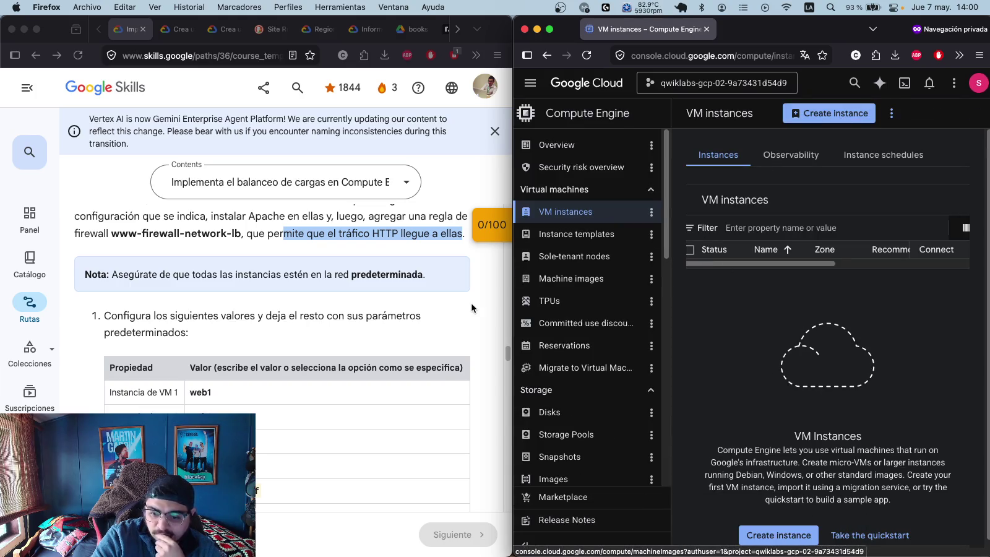
{"action": "scroll", "coordinate": [471, 303], "scroll_direction": "down", "scroll_amount": 3}
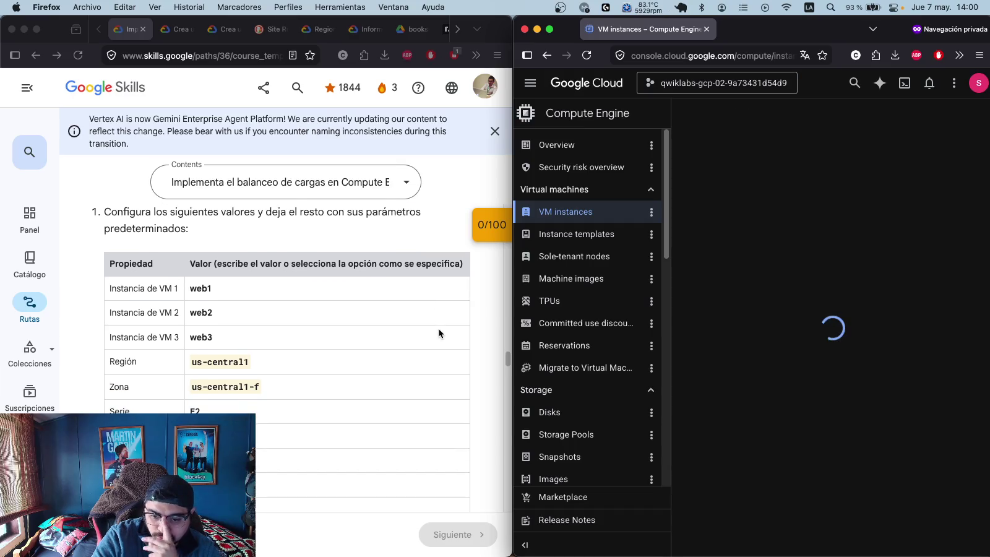
{"action": "scroll", "coordinate": [436, 367], "scroll_direction": "down", "scroll_amount": 1}
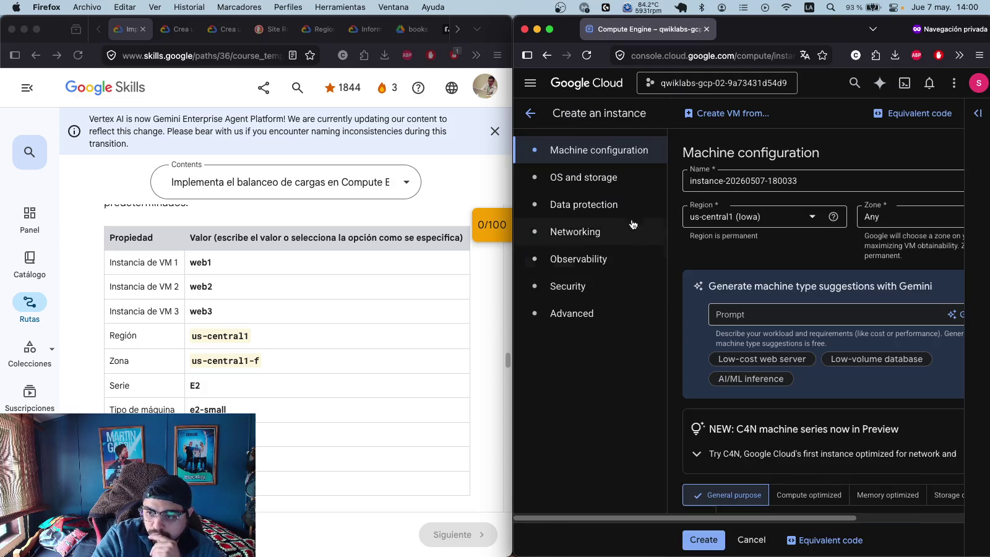
- Name the new instance web1 in region us-central1, zone us-central1-f
{"action": "double_click", "coordinate": [209, 263]}
{"action": "key", "text": "super+c"}
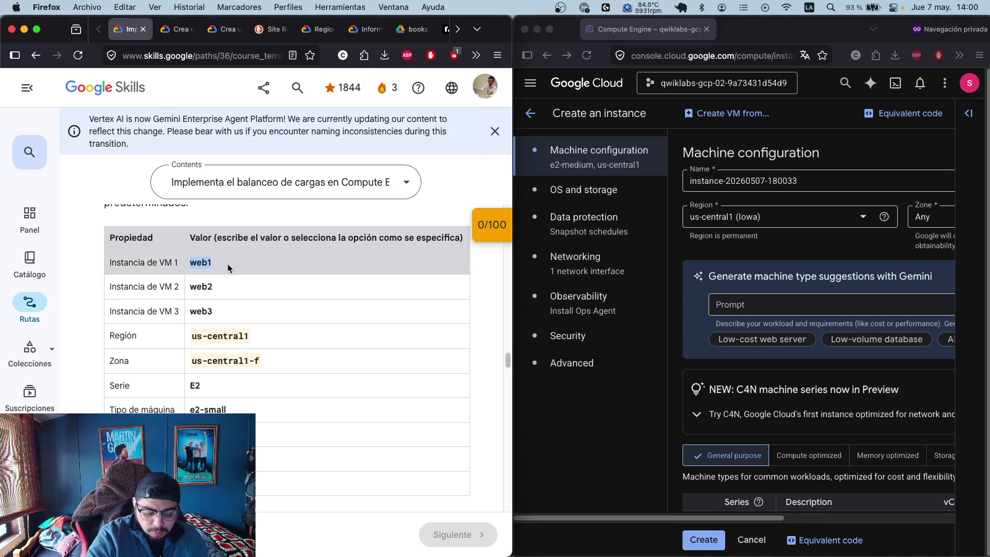
{"action": "left_click", "coordinate": [806, 181]}
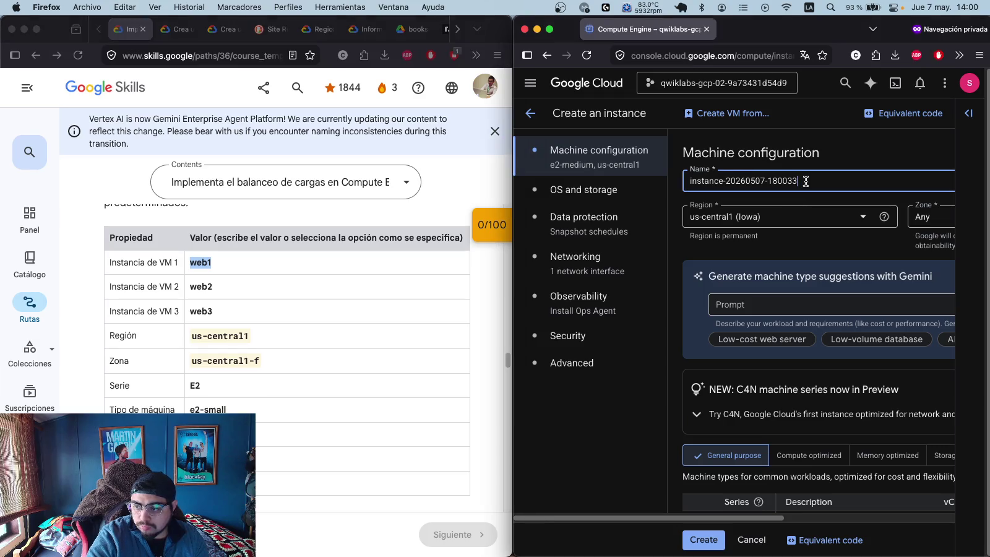
{"action": "key", "text": "super+a"}
{"action": "key", "text": "super+v"}
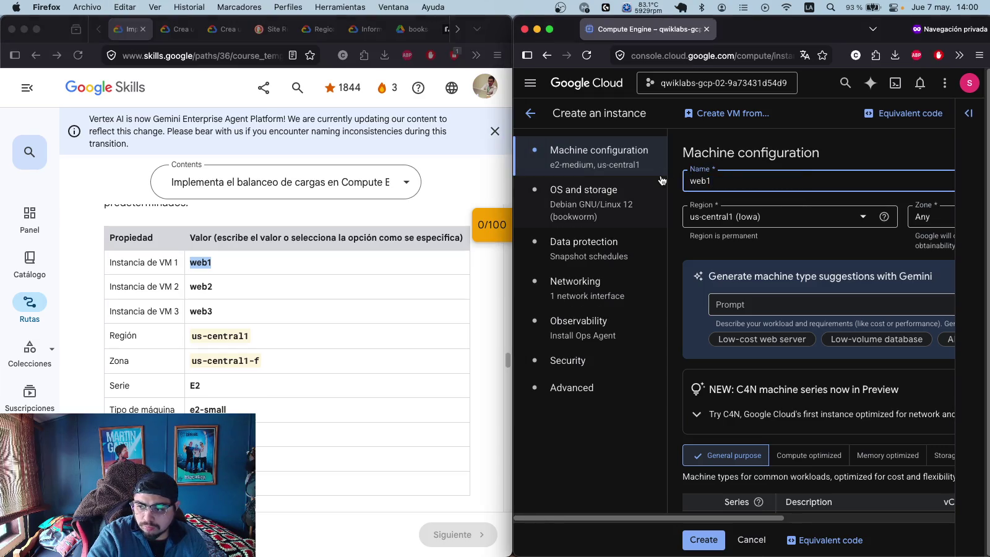
{"action": "left_click", "coordinate": [748, 218]}
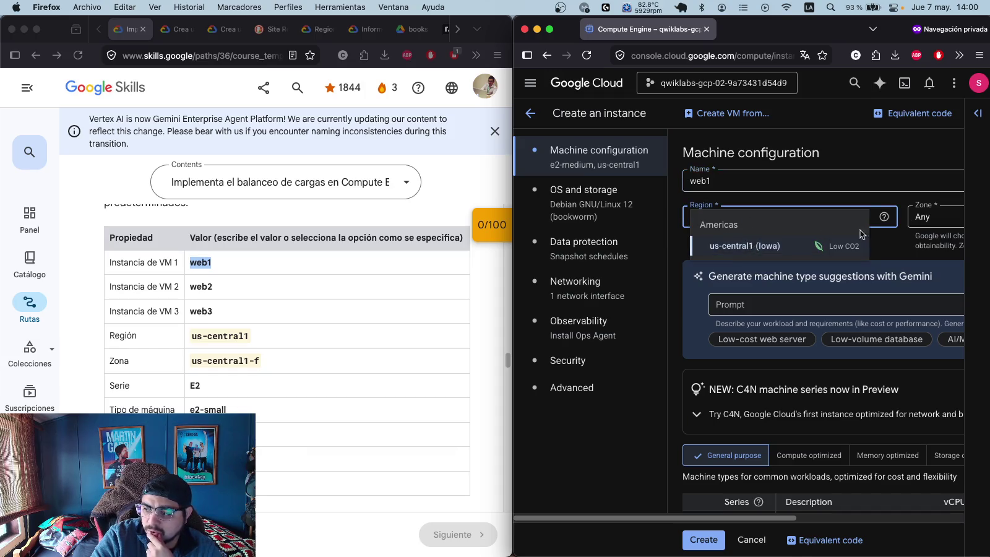
{"action": "left_click", "coordinate": [857, 246]}
{"action": "left_click", "coordinate": [938, 215]}
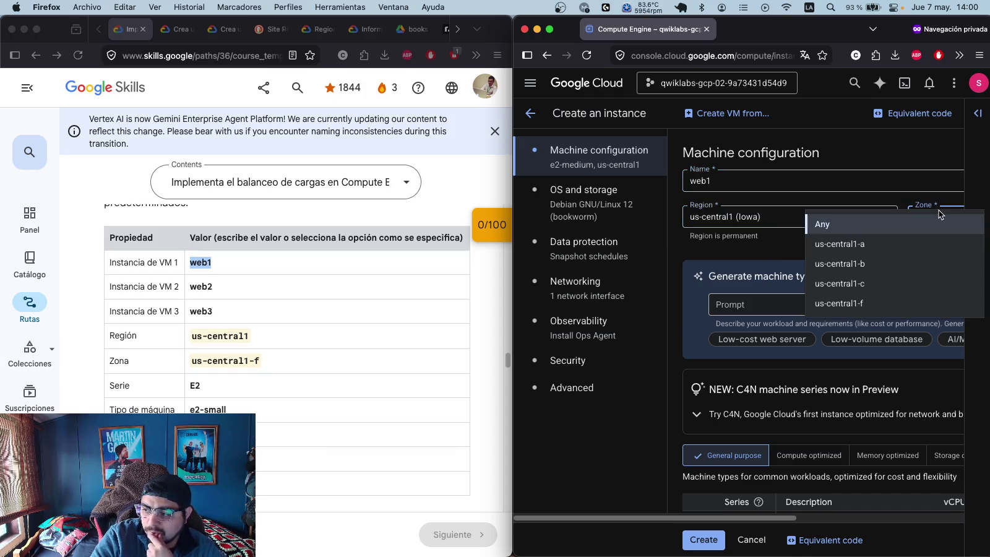
{"action": "left_click", "coordinate": [879, 304]}
- Set the E2 series machine type to e2-small (2 vCPU, 2 GB memory)
{"action": "scroll", "coordinate": [782, 334], "scroll_direction": "down", "scroll_amount": 3}
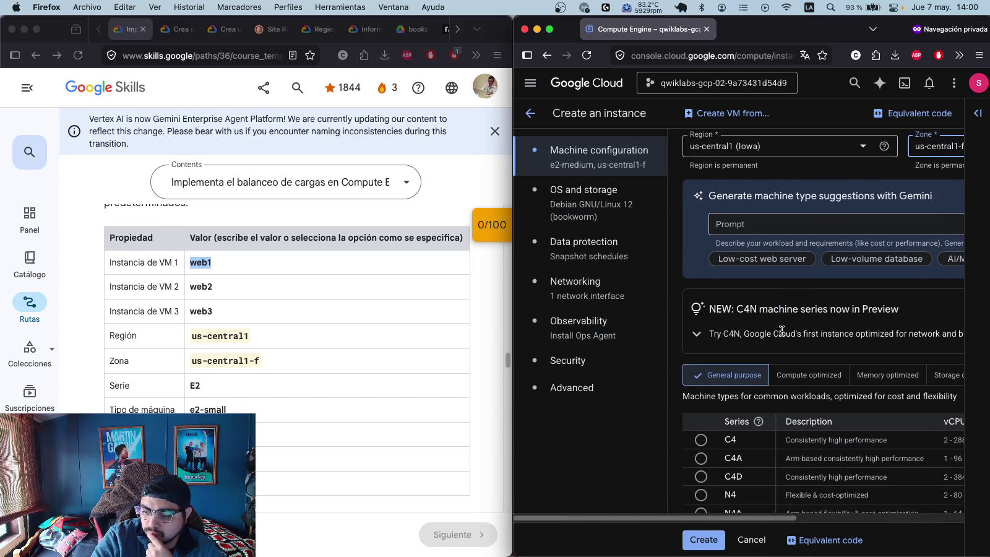
{"action": "scroll", "coordinate": [781, 331], "scroll_direction": "down", "scroll_amount": 2}
{"action": "scroll", "coordinate": [783, 336], "scroll_direction": "down", "scroll_amount": 5}
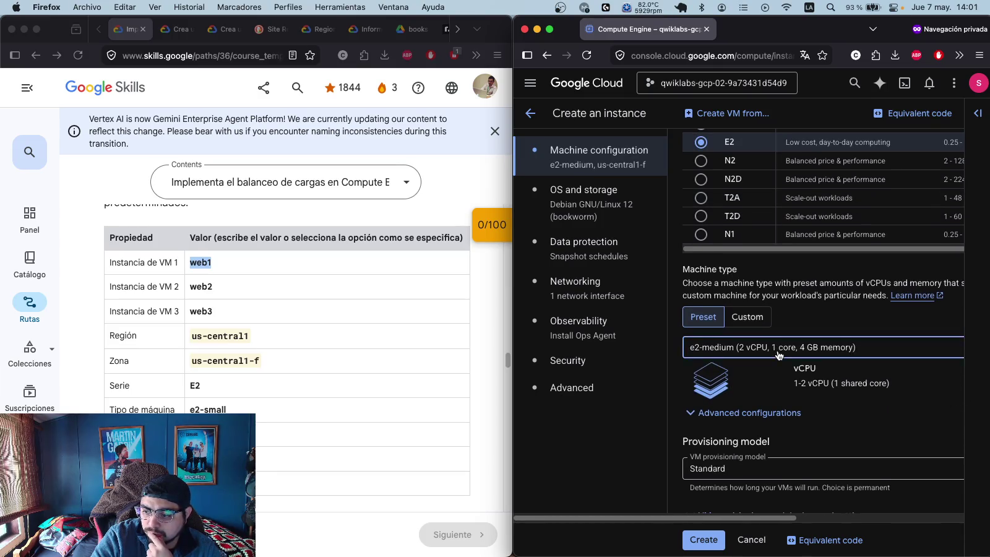
{"action": "left_click", "coordinate": [779, 351]}
{"action": "left_click", "coordinate": [810, 452]}
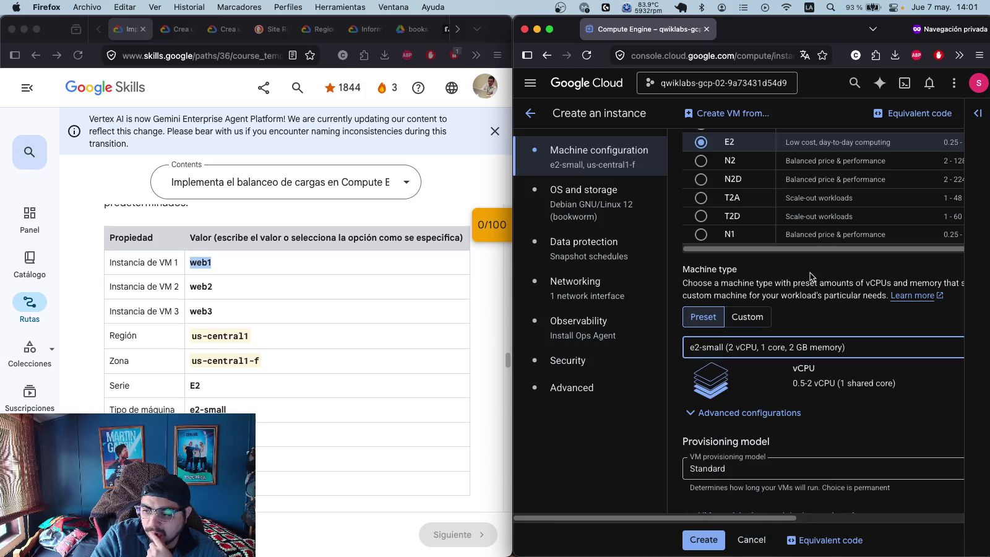
{"action": "scroll", "coordinate": [418, 330], "scroll_direction": "down", "scroll_amount": 2}
{"action": "scroll", "coordinate": [792, 303], "scroll_direction": "down", "scroll_amount": 1}
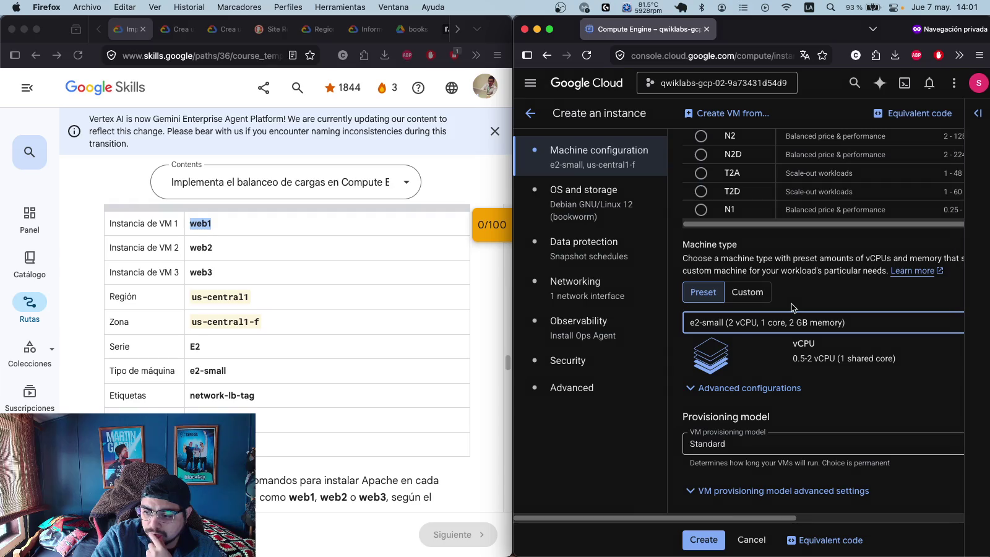
{"action": "scroll", "coordinate": [789, 290], "scroll_direction": "up", "scroll_amount": 5}
{"action": "scroll", "coordinate": [789, 293], "scroll_direction": "up", "scroll_amount": 6}
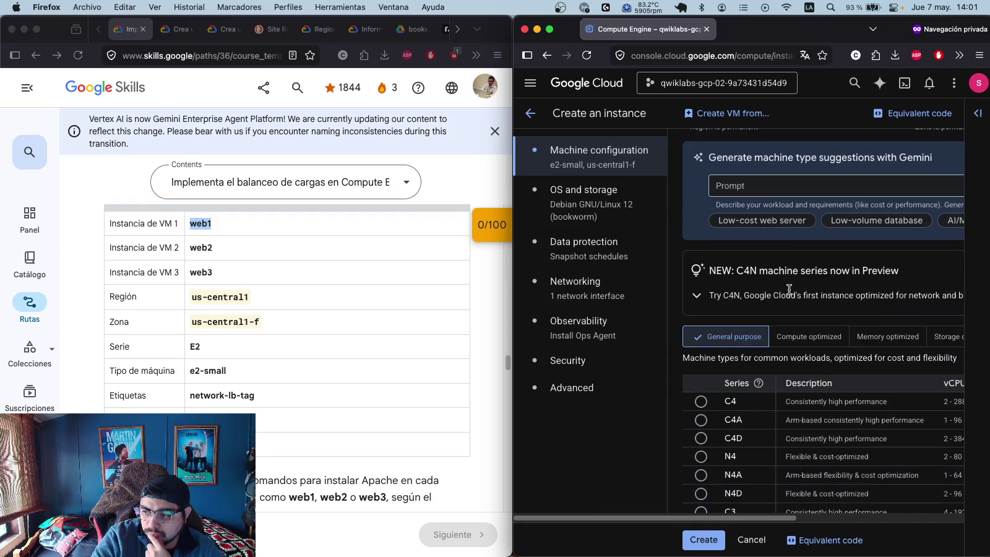
{"action": "scroll", "coordinate": [789, 290], "scroll_direction": "down", "scroll_amount": 8}
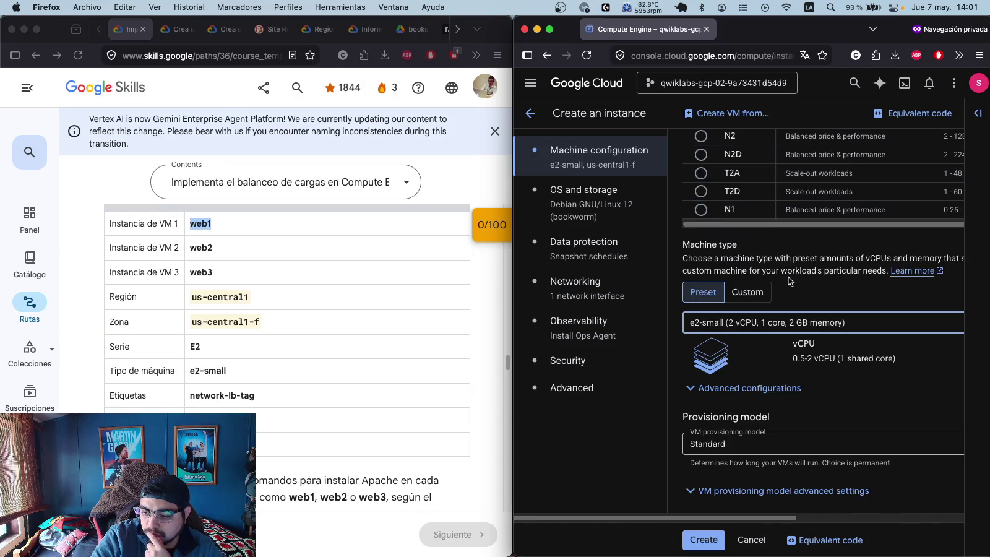
- Expand the advanced VM provisioning model settings and review them
{"action": "left_click", "coordinate": [686, 492]}
{"action": "left_click", "coordinate": [686, 492]}
{"action": "scroll", "coordinate": [908, 390], "scroll_direction": "down", "scroll_amount": 5}
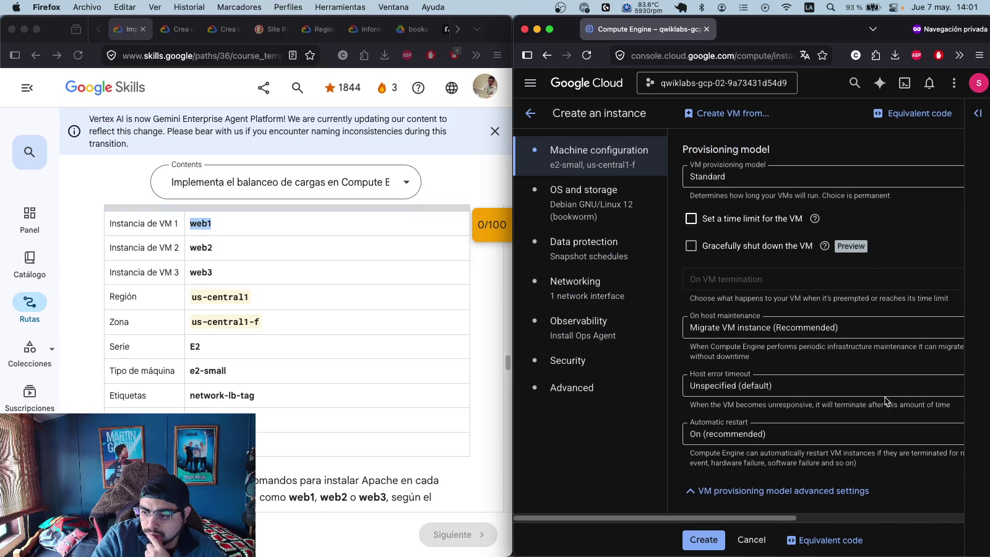
{"action": "scroll", "coordinate": [885, 397], "scroll_direction": "up", "scroll_amount": 3}
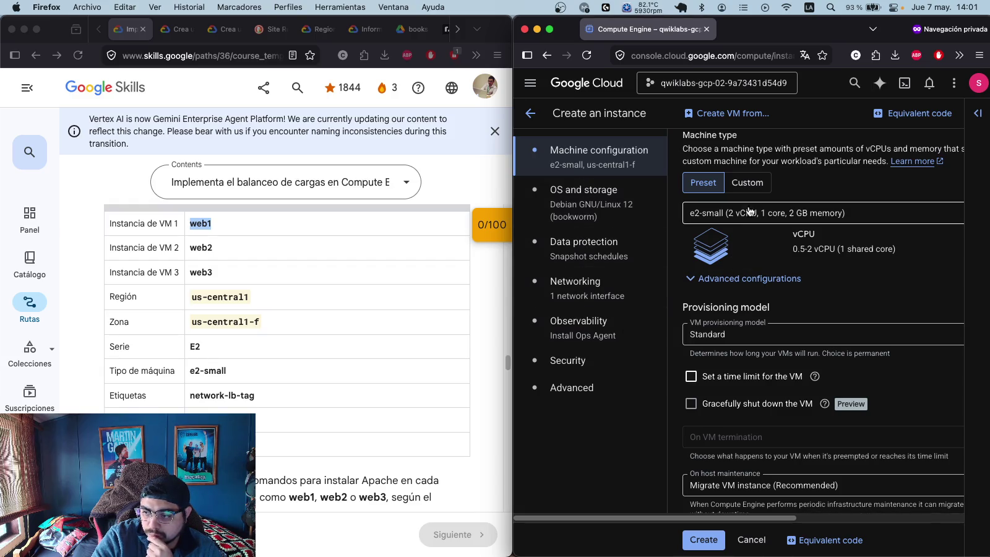
{"action": "scroll", "coordinate": [805, 229], "scroll_direction": "up", "scroll_amount": 5}
{"action": "scroll", "coordinate": [800, 246], "scroll_direction": "down", "scroll_amount": 3}
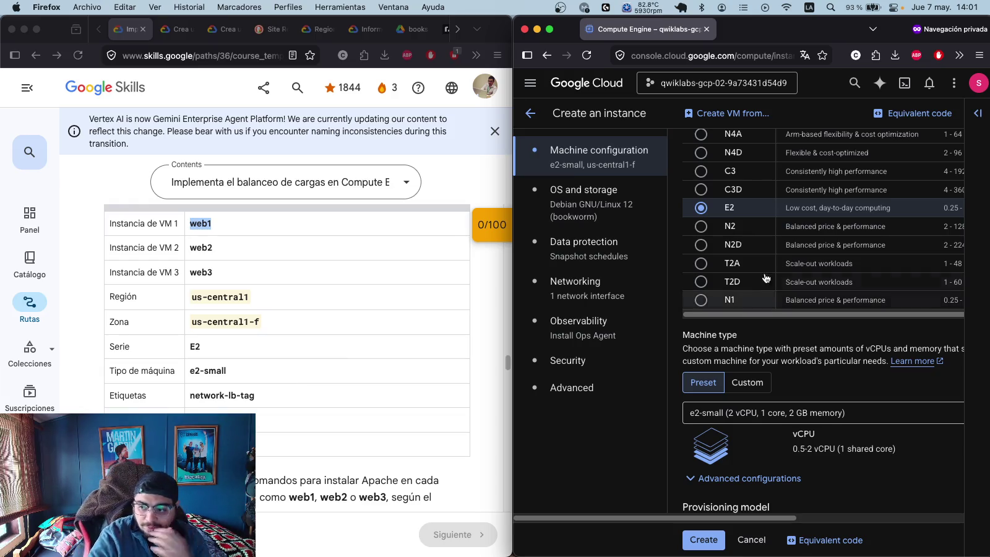
{"action": "scroll", "coordinate": [805, 226], "scroll_direction": "up", "scroll_amount": 3}
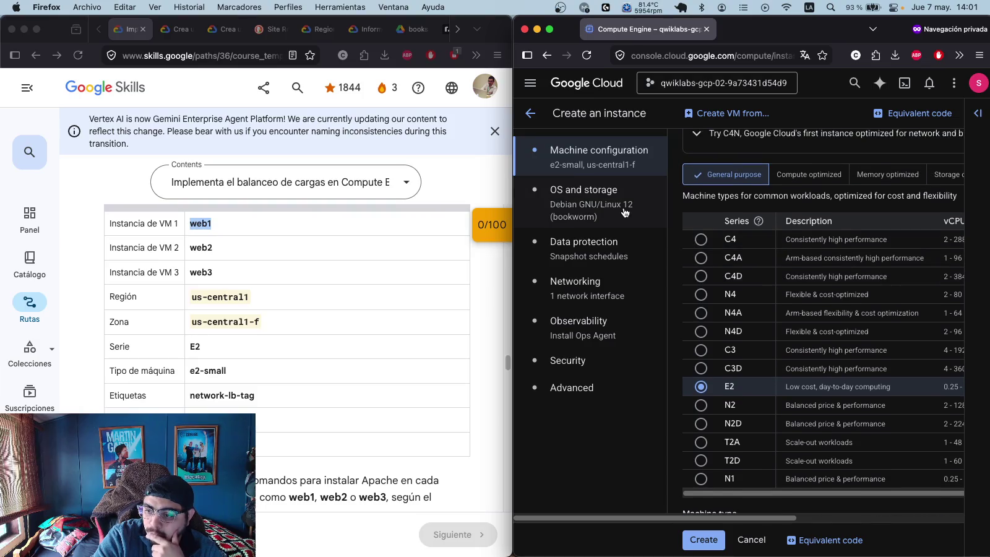
- Change web1's boot disk image to Debian GNU/Linux 12 (bookworm)
{"action": "left_click", "coordinate": [619, 209]}
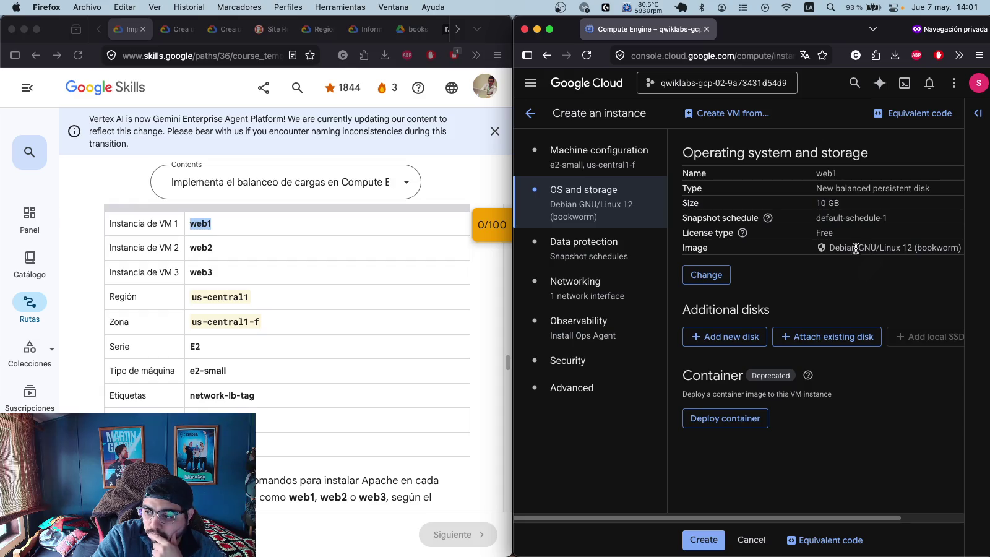
{"action": "left_click", "coordinate": [722, 280]}
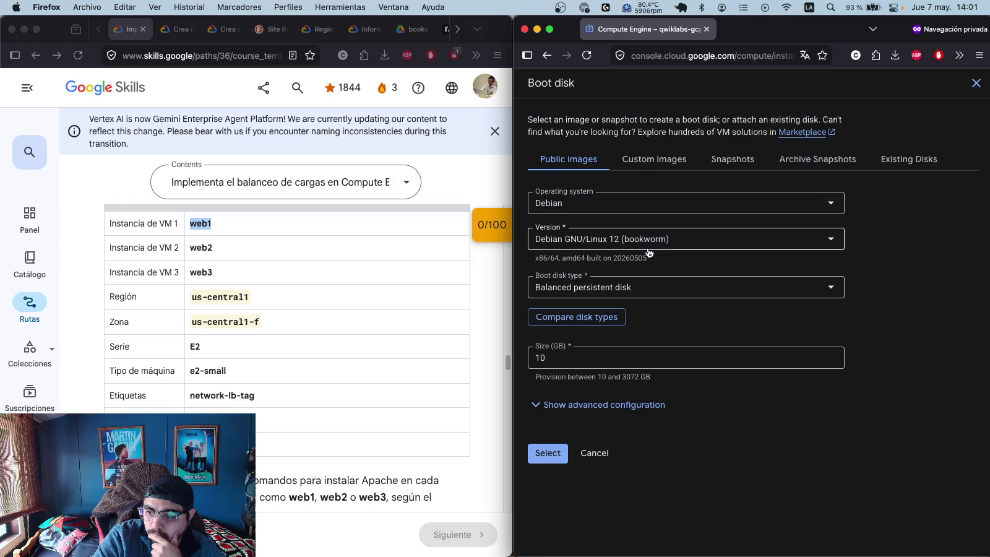
{"action": "left_click", "coordinate": [616, 197]}
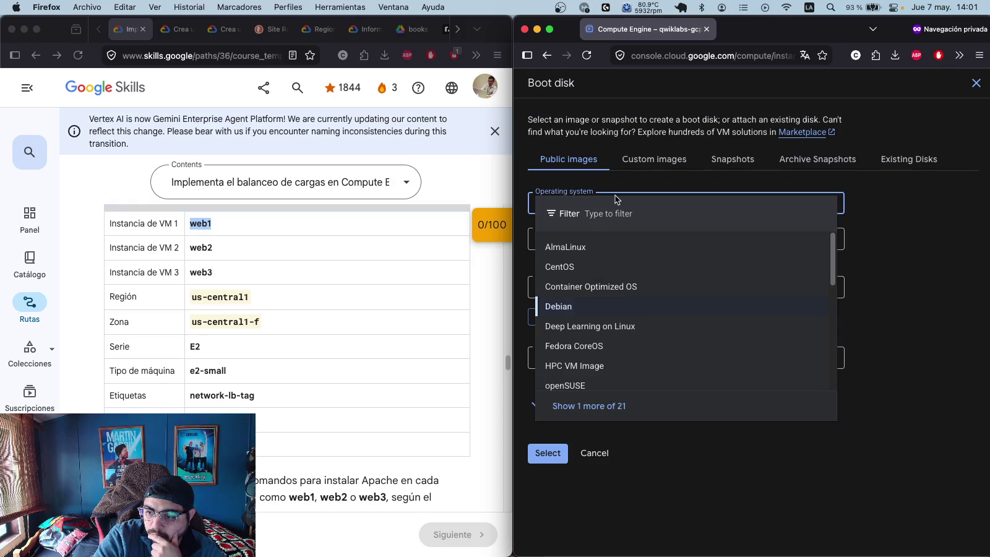
{"action": "type", "text": "debian"}
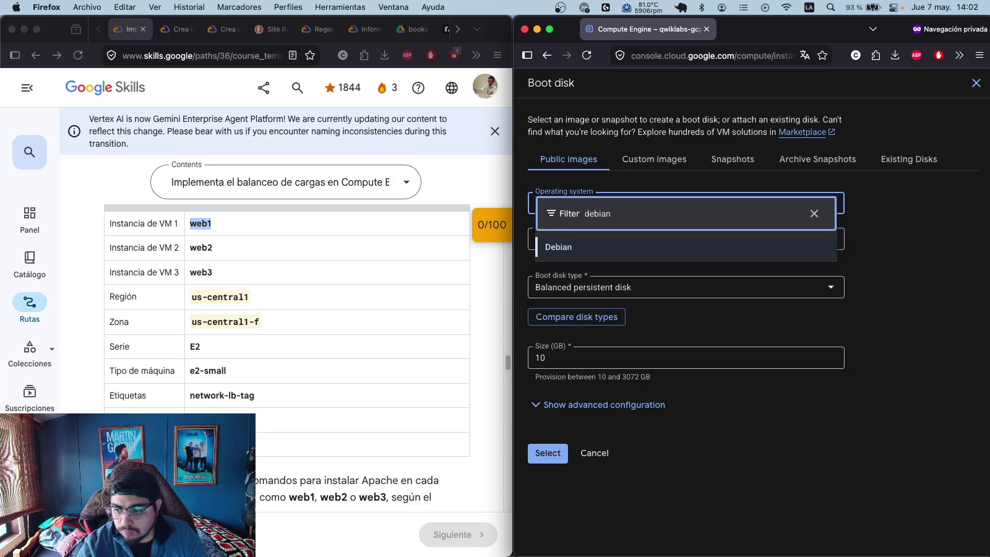
{"action": "key", "text": "Return"}
{"action": "left_click", "coordinate": [827, 238]}
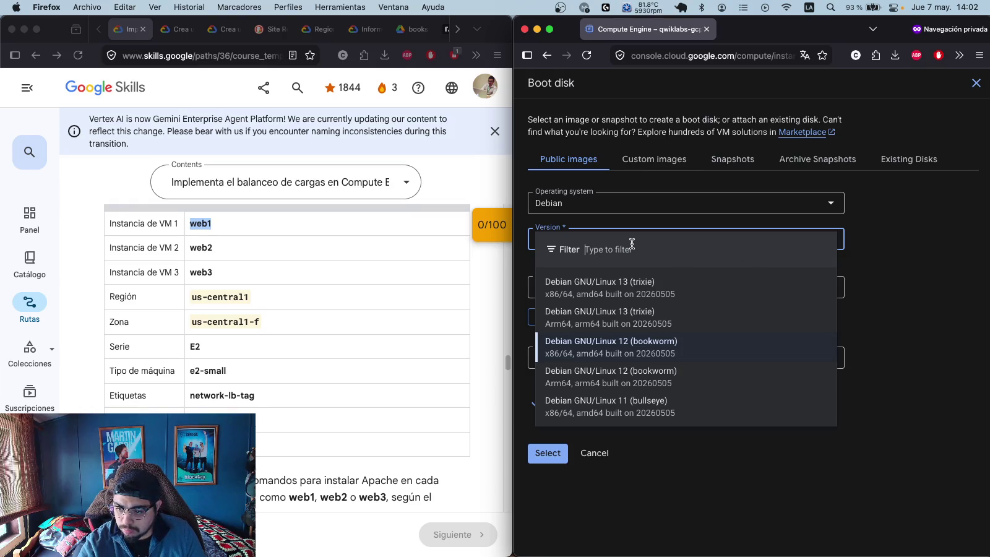
{"action": "left_click", "coordinate": [905, 250]}
{"action": "left_click", "coordinate": [608, 452]}
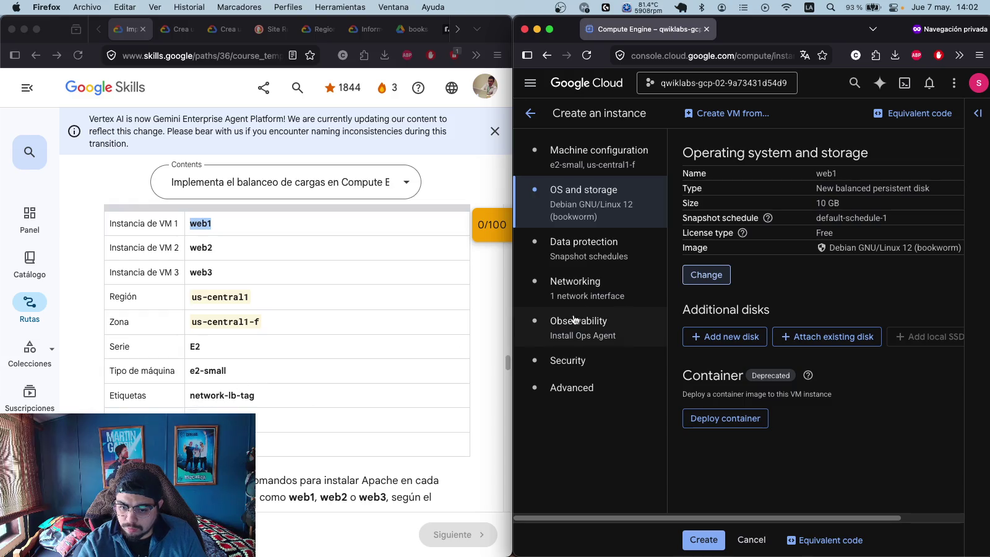
{"action": "left_click", "coordinate": [624, 302]}
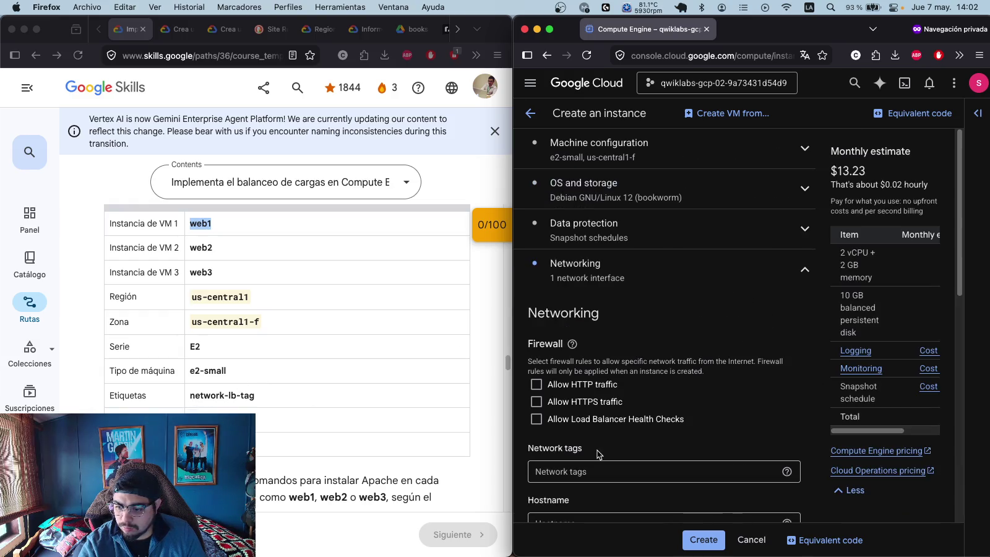
- Add the network tag network-lb-tag and allow HTTP traffic for web1
{"action": "scroll", "coordinate": [357, 349], "scroll_direction": "down", "scroll_amount": 2}
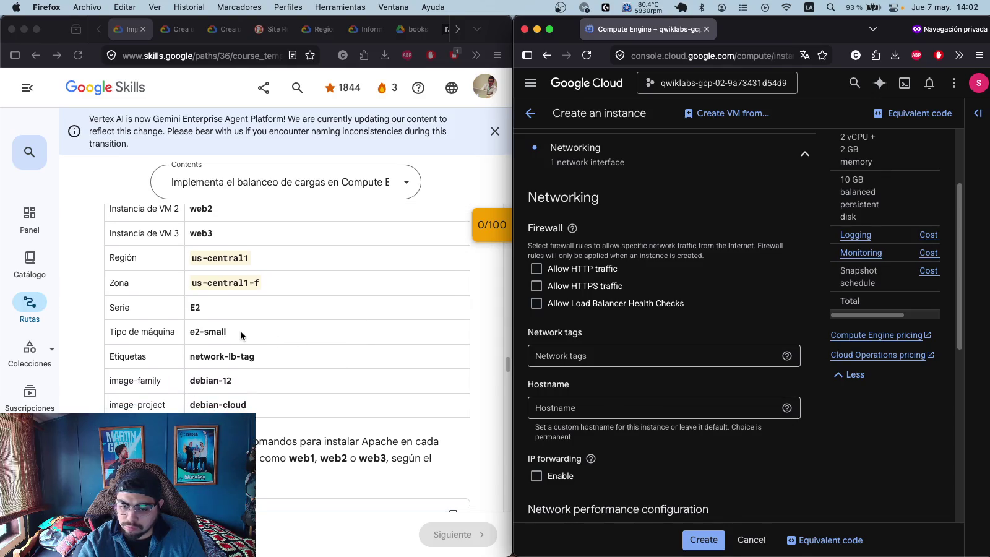
{"action": "triple_click", "coordinate": [245, 363]}
{"action": "key", "text": "ctrl+c"}
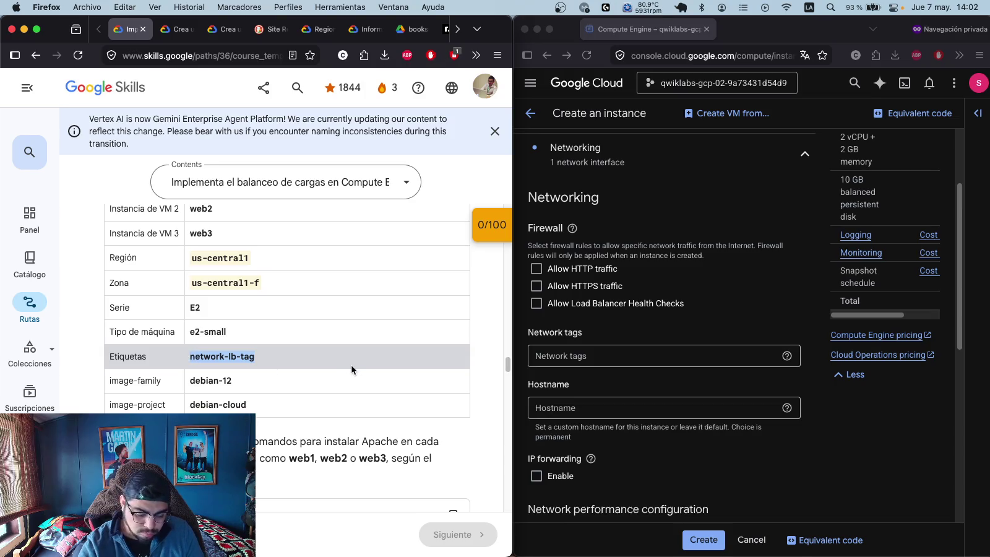
{"action": "left_click", "coordinate": [616, 354]}
{"action": "left_click", "coordinate": [616, 354]}
{"action": "key", "text": "ctrl+v"}
{"action": "left_click", "coordinate": [732, 324]}
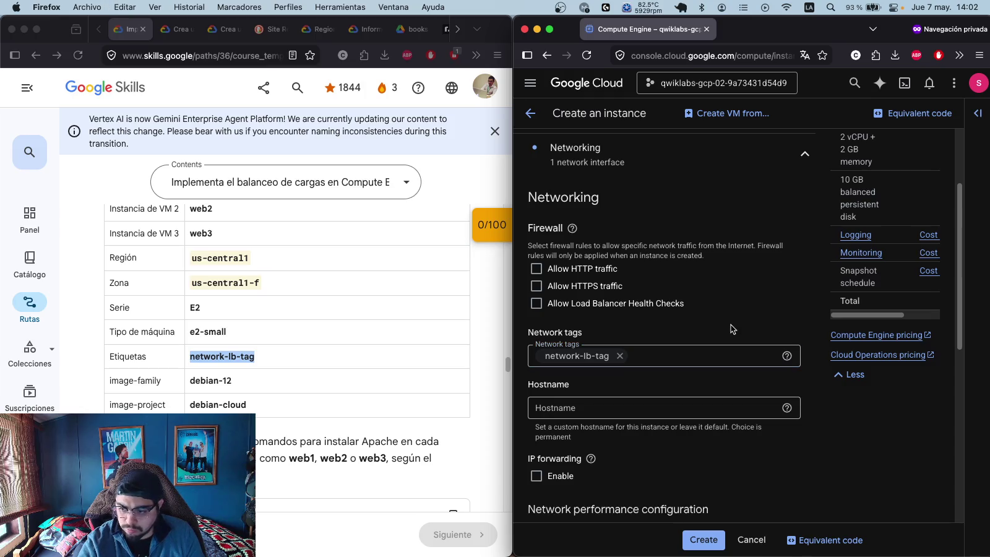
{"action": "scroll", "coordinate": [296, 344], "scroll_direction": "down", "scroll_amount": 10}
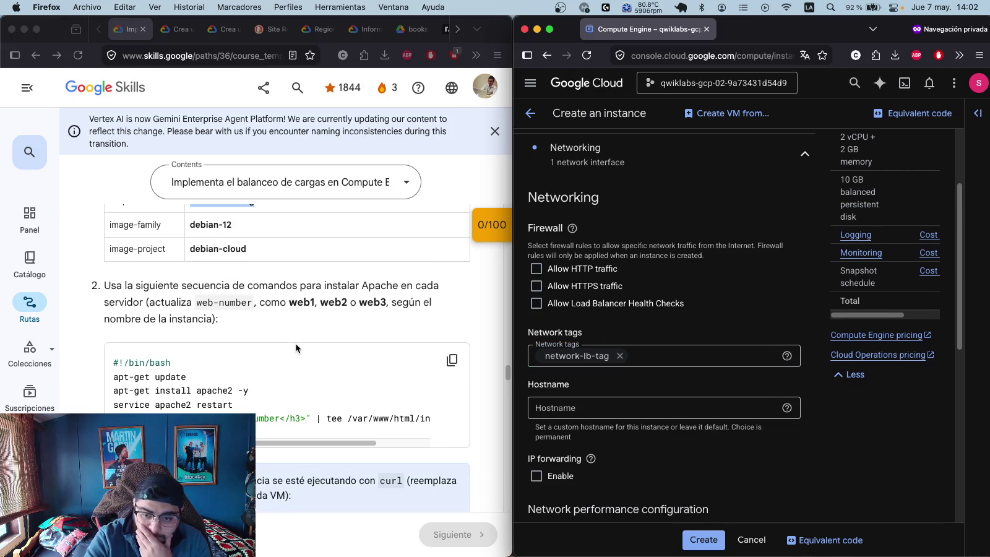
{"action": "scroll", "coordinate": [296, 341], "scroll_direction": "up", "scroll_amount": 8}
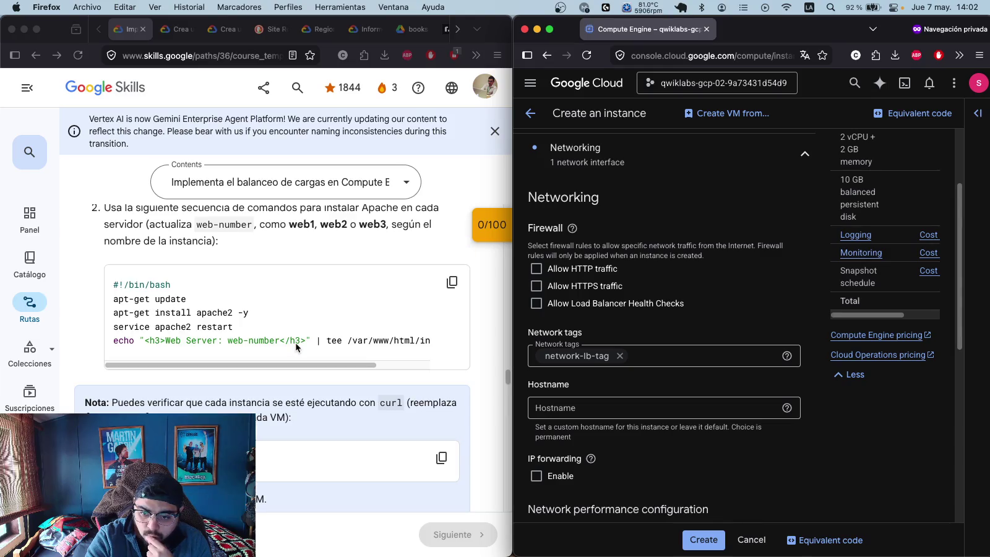
{"action": "scroll", "coordinate": [377, 349], "scroll_direction": "up", "scroll_amount": 8}
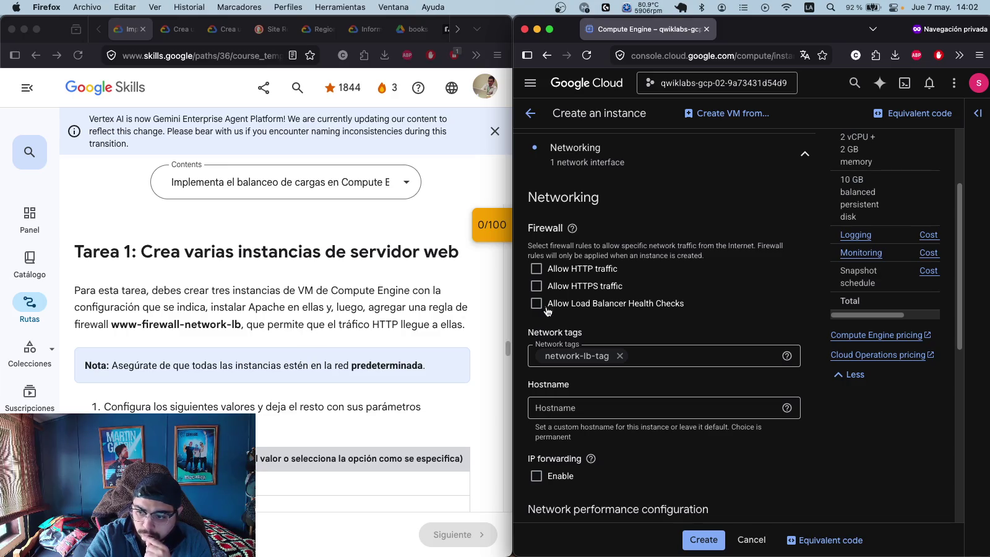
{"action": "left_click", "coordinate": [584, 269]}
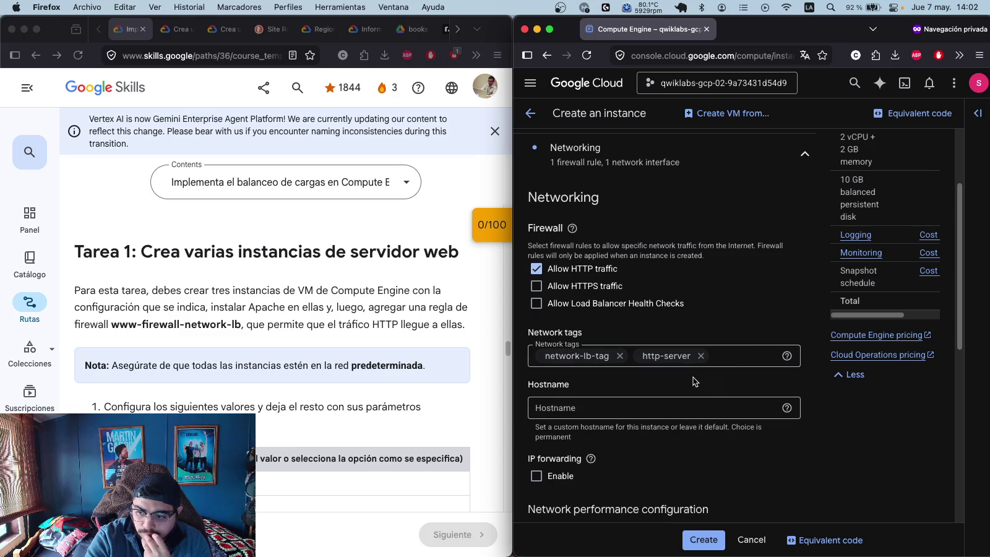
- Review the advanced instance settings and create the web1 VM
{"action": "scroll", "coordinate": [476, 339], "scroll_direction": "down", "scroll_amount": 2}
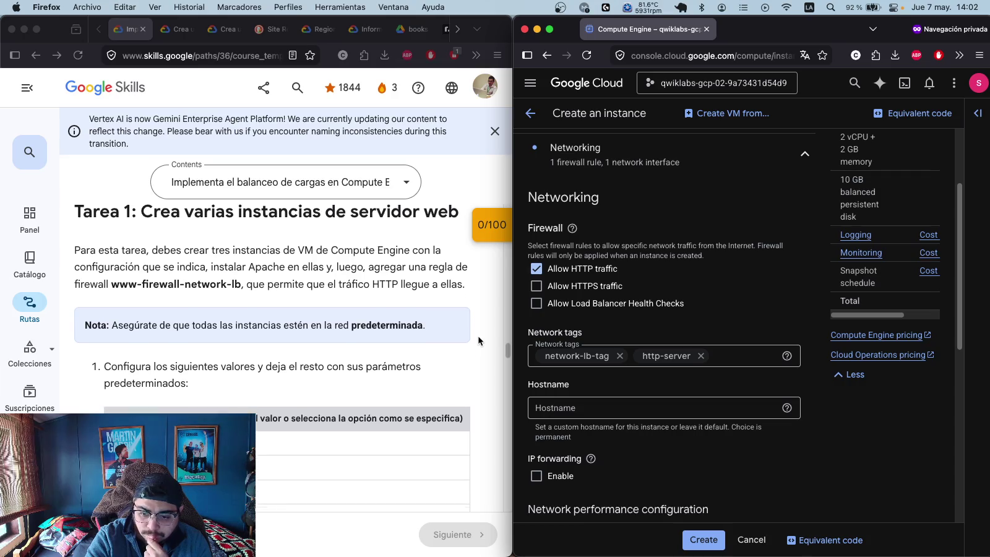
{"action": "scroll", "coordinate": [479, 340], "scroll_direction": "down", "scroll_amount": 2}
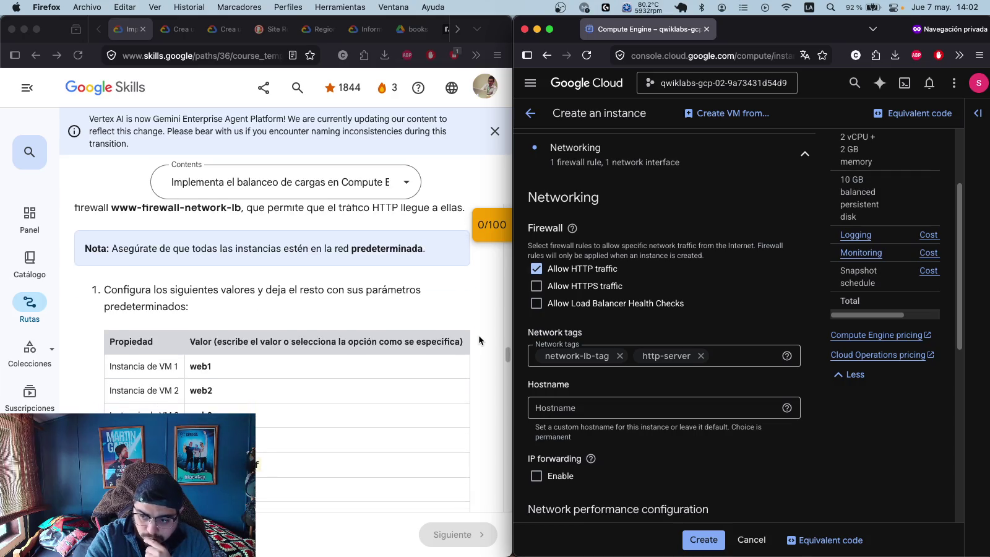
{"action": "scroll", "coordinate": [479, 339], "scroll_direction": "down", "scroll_amount": 3}
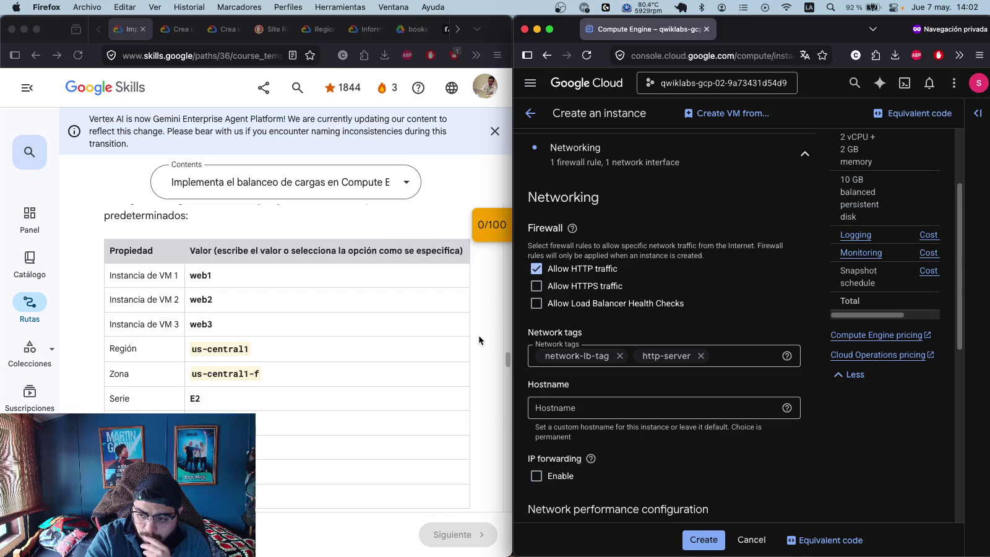
{"action": "scroll", "coordinate": [479, 340], "scroll_direction": "down", "scroll_amount": 5}
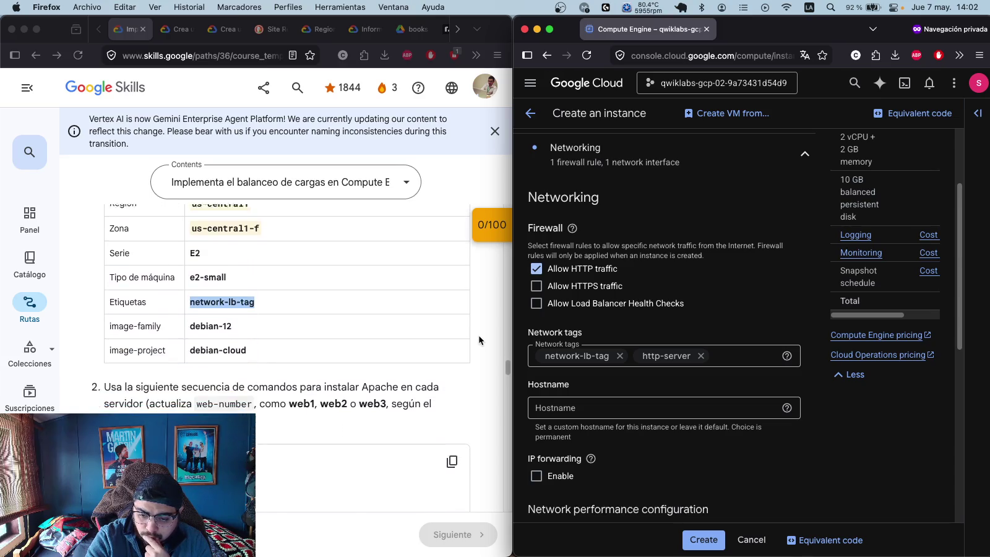
{"action": "scroll", "coordinate": [479, 339], "scroll_direction": "down", "scroll_amount": 7}
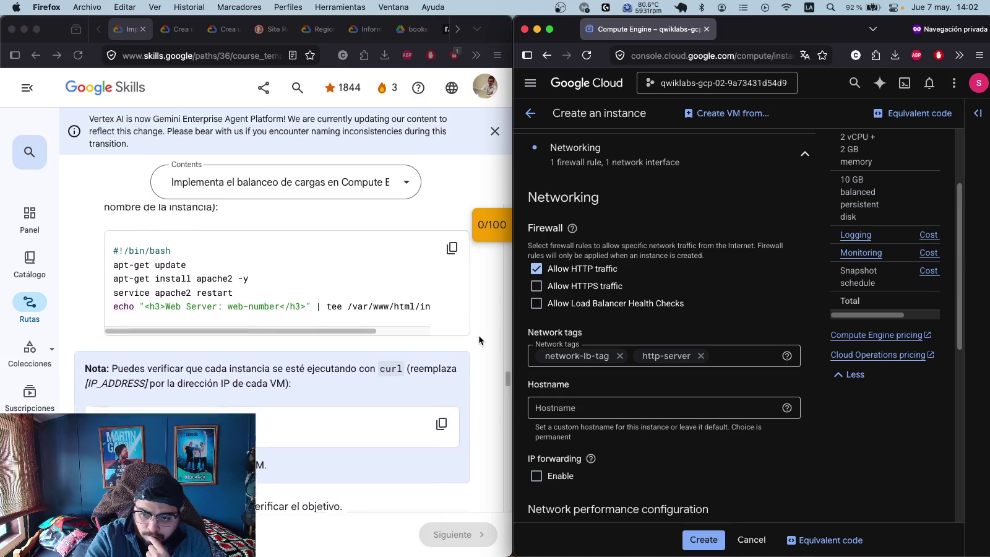
{"action": "scroll", "coordinate": [479, 340], "scroll_direction": "up", "scroll_amount": 10}
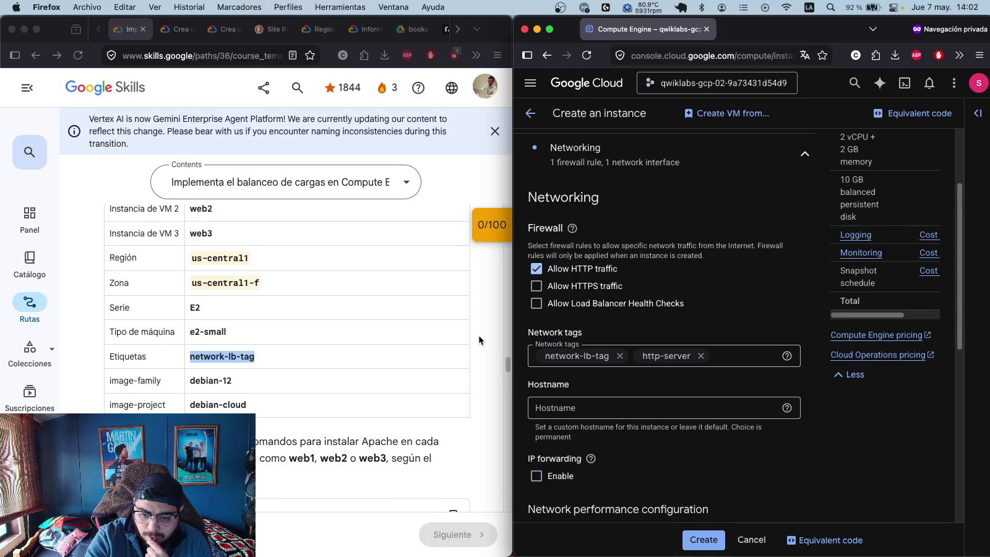
{"action": "scroll", "coordinate": [479, 340], "scroll_direction": "down", "scroll_amount": 7}
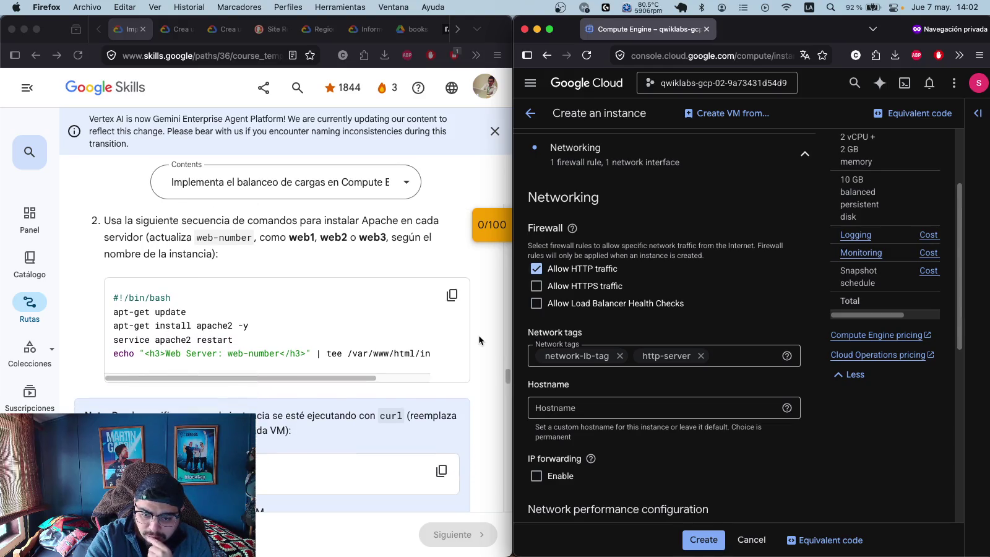
{"action": "scroll", "coordinate": [748, 333], "scroll_direction": "down", "scroll_amount": 8}
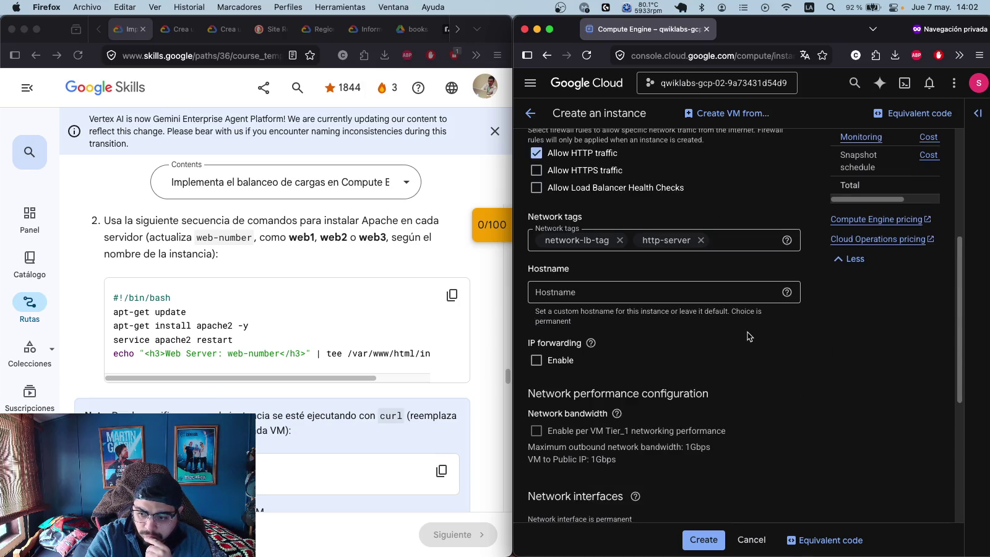
{"action": "scroll", "coordinate": [748, 333], "scroll_direction": "down", "scroll_amount": 4}
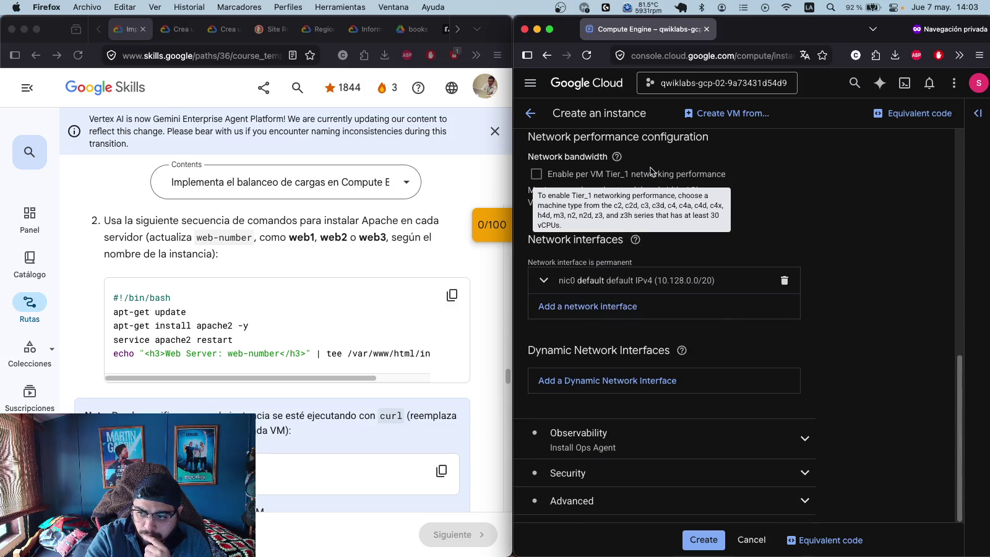
{"action": "scroll", "coordinate": [745, 291], "scroll_direction": "up", "scroll_amount": 15}
{"action": "scroll", "coordinate": [723, 309], "scroll_direction": "down", "scroll_amount": 7}
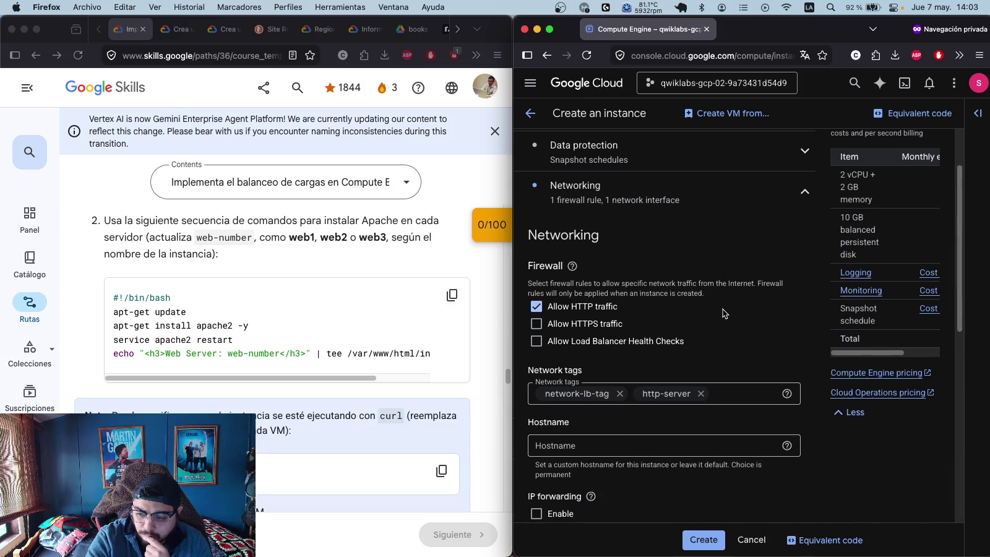
{"action": "scroll", "coordinate": [723, 310], "scroll_direction": "down", "scroll_amount": 8}
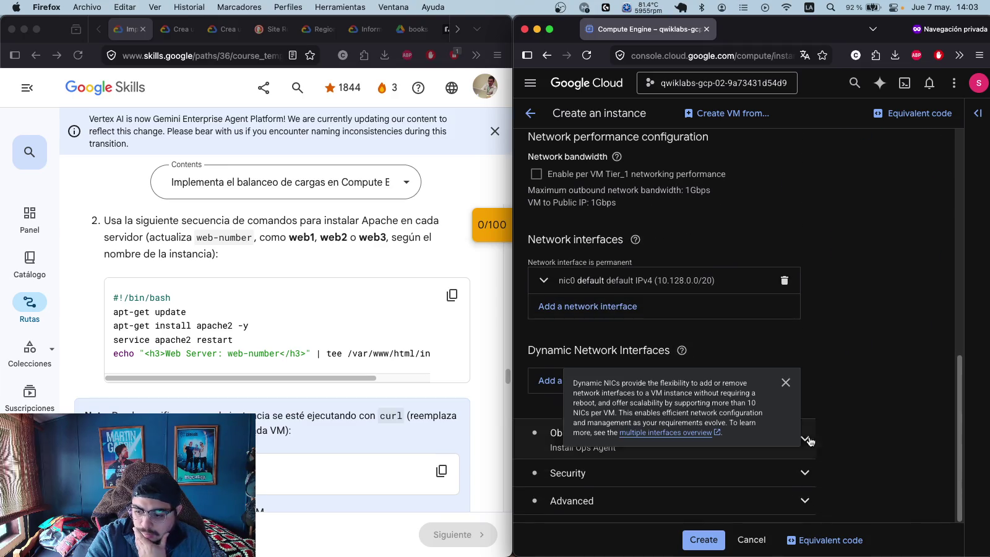
{"action": "left_click", "coordinate": [807, 501]}
{"action": "scroll", "coordinate": [744, 292], "scroll_direction": "down", "scroll_amount": 11}
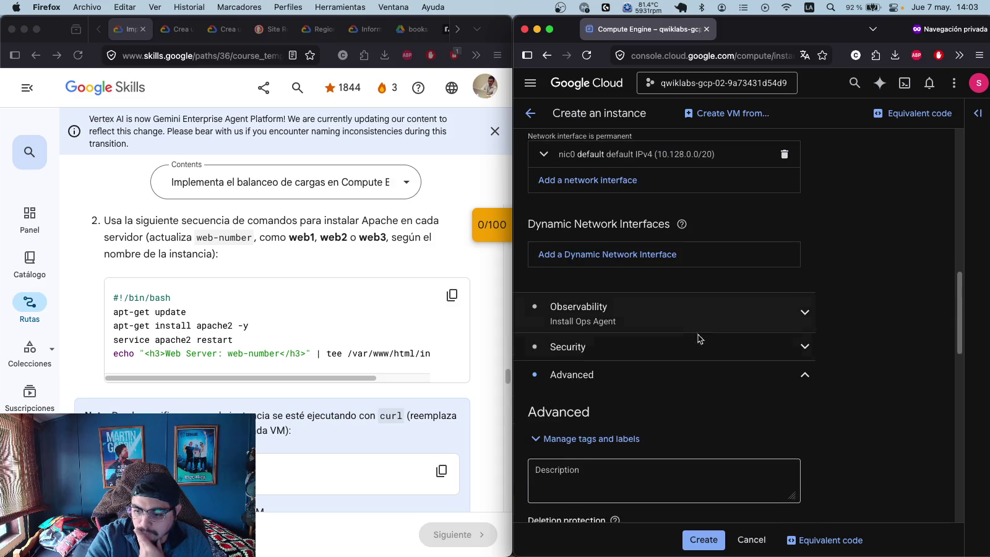
{"action": "scroll", "coordinate": [687, 362], "scroll_direction": "down", "scroll_amount": 16}
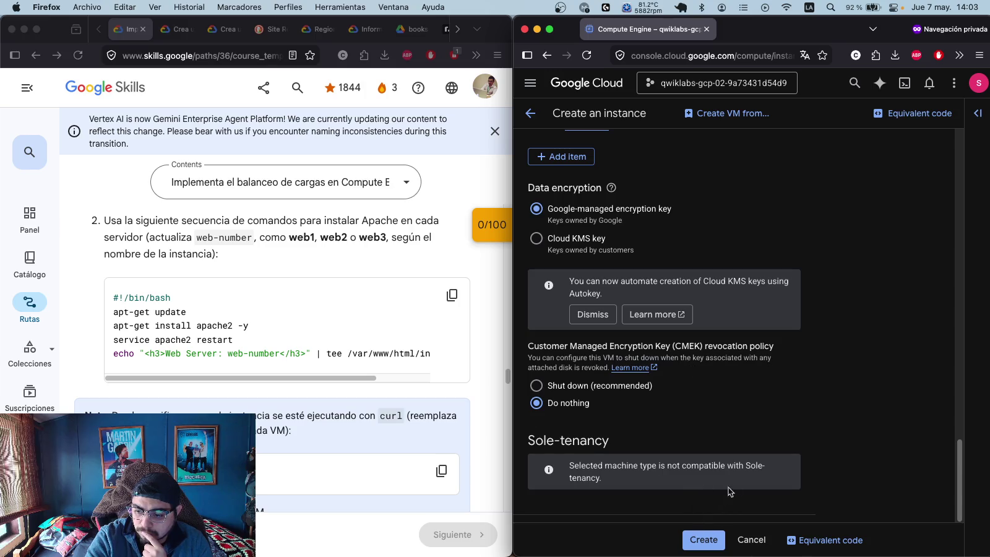
{"action": "scroll", "coordinate": [725, 280], "scroll_direction": "up", "scroll_amount": 20}
{"action": "scroll", "coordinate": [635, 307], "scroll_direction": "up", "scroll_amount": 14}
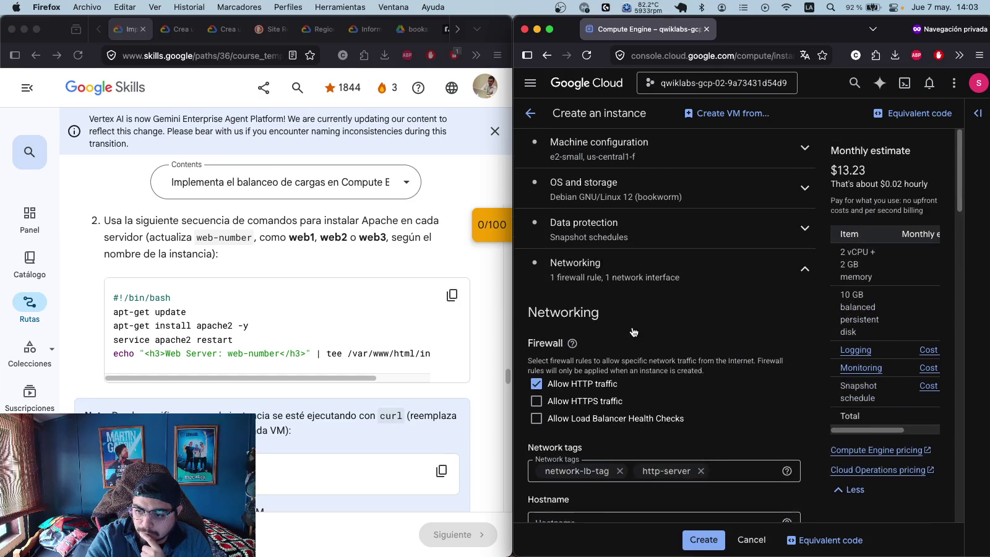
{"action": "left_click", "coordinate": [709, 540]}
- Scroll through the VM instances list and lab instructions until web1 shows running
{"action": "scroll", "coordinate": [361, 385], "scroll_direction": "down", "scroll_amount": 5}
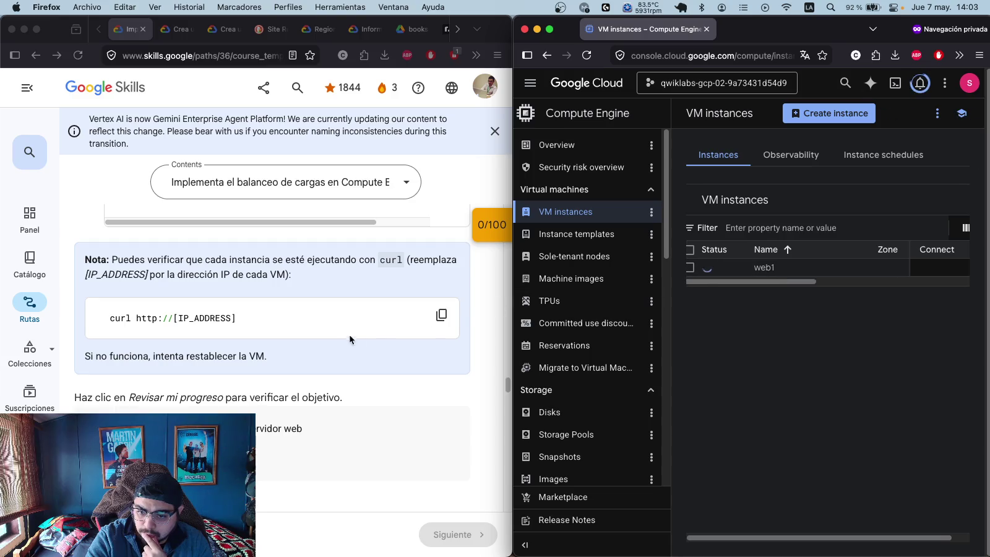
{"action": "scroll", "coordinate": [336, 339], "scroll_direction": "up", "scroll_amount": 3}
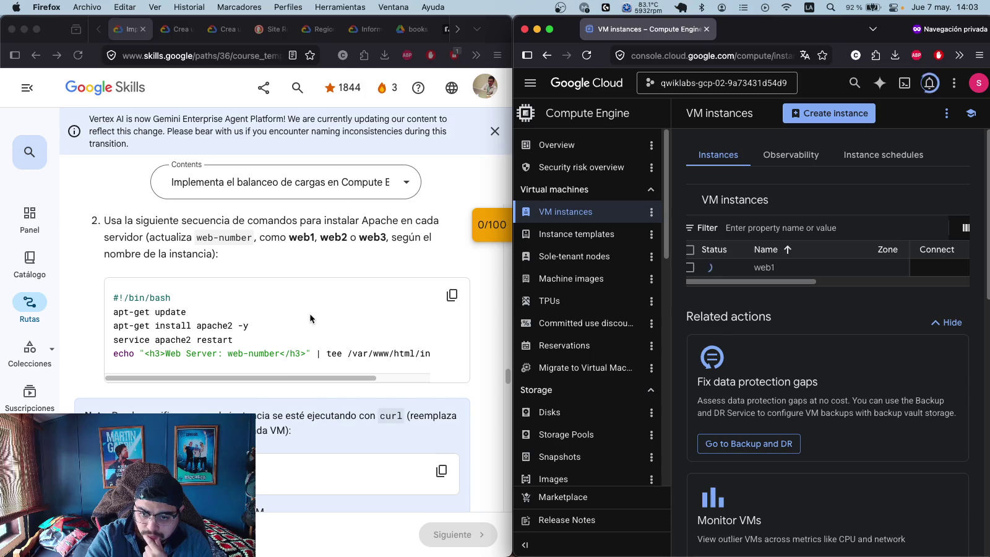
{"action": "scroll", "coordinate": [310, 314], "scroll_direction": "up", "scroll_amount": 1}
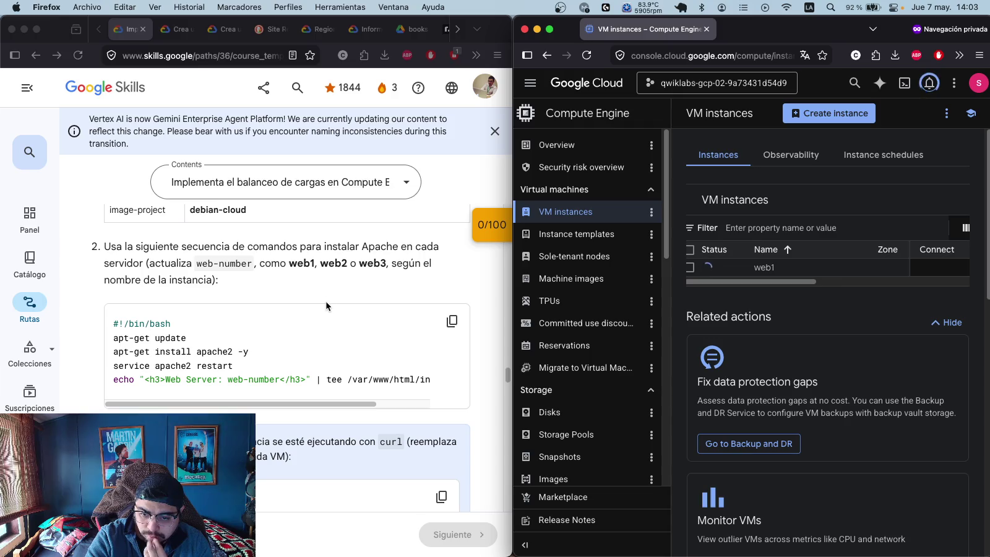
{"action": "left_click", "coordinate": [371, 400]}
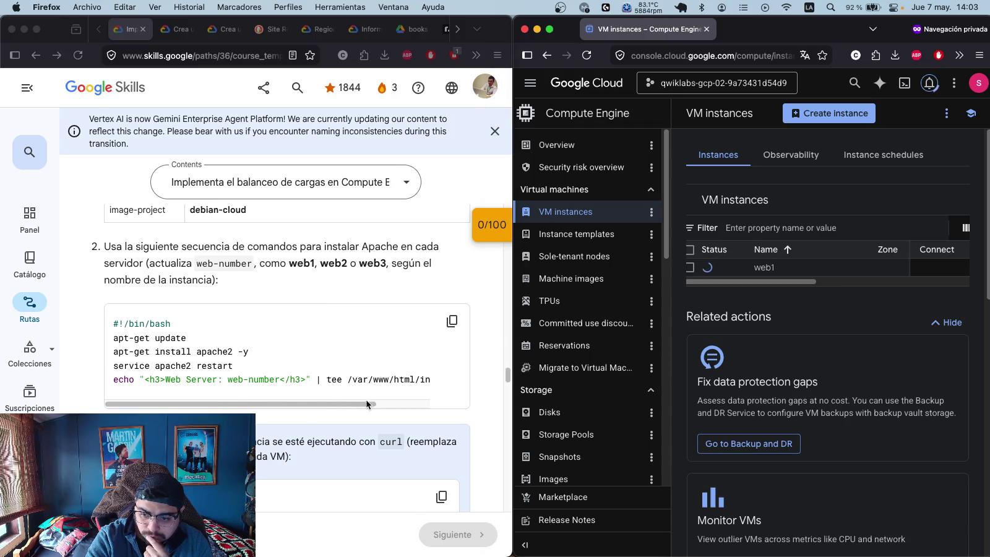
{"action": "mouse_move", "coordinate": [368, 403]}
{"action": "left_mouse_down"}
{"action": "mouse_move", "coordinate": [496, 406]}
{"action": "mouse_move", "coordinate": [225, 410]}
{"action": "left_mouse_up"}
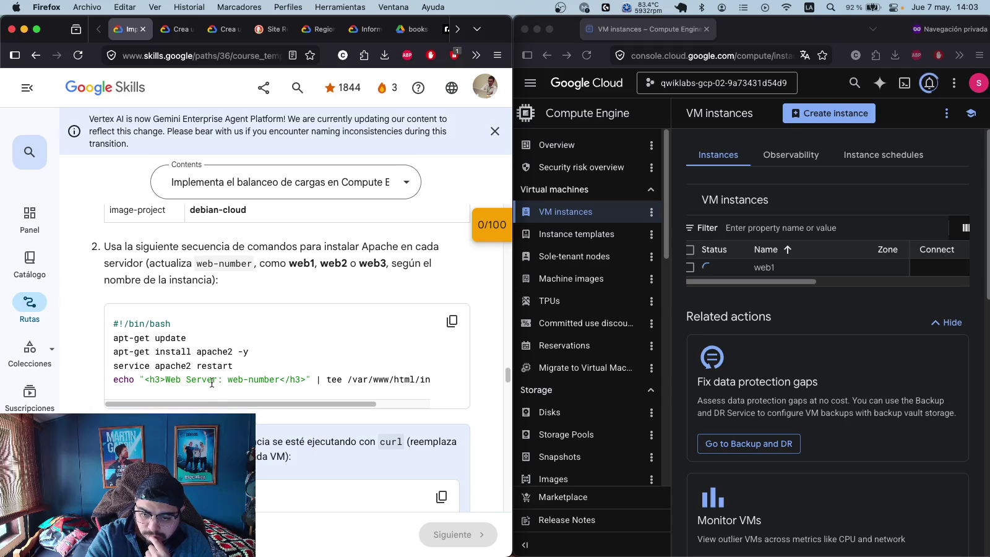
{"action": "scroll", "coordinate": [289, 283], "scroll_direction": "up", "scroll_amount": 5}
{"action": "mouse_move", "coordinate": [183, 389]}
{"action": "left_mouse_down"}
{"action": "mouse_move", "coordinate": [420, 391]}
{"action": "mouse_move", "coordinate": [412, 401]}
{"action": "mouse_move", "coordinate": [436, 392]}
{"action": "mouse_move", "coordinate": [220, 407]}
{"action": "mouse_move", "coordinate": [435, 407]}
{"action": "left_mouse_up"}
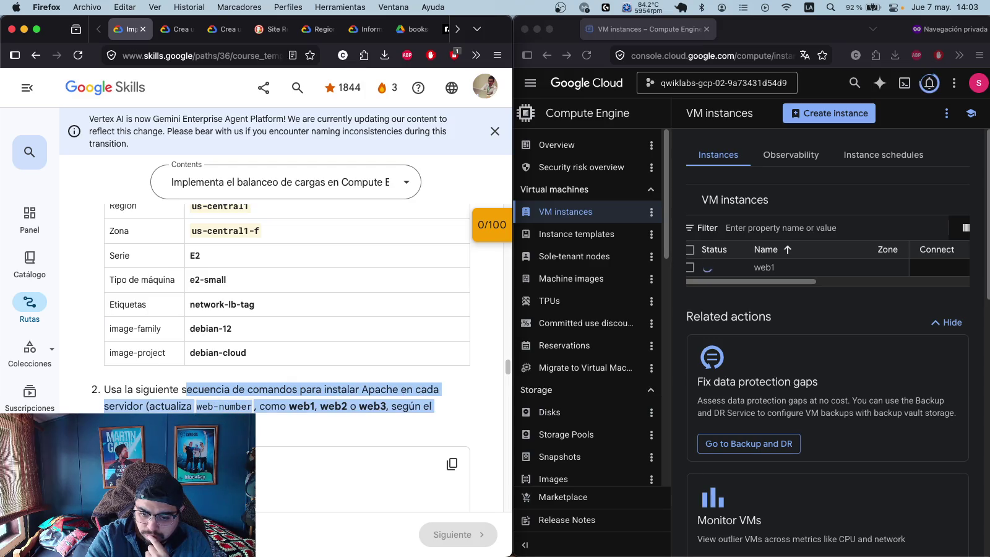
{"action": "left_click", "coordinate": [435, 406]}
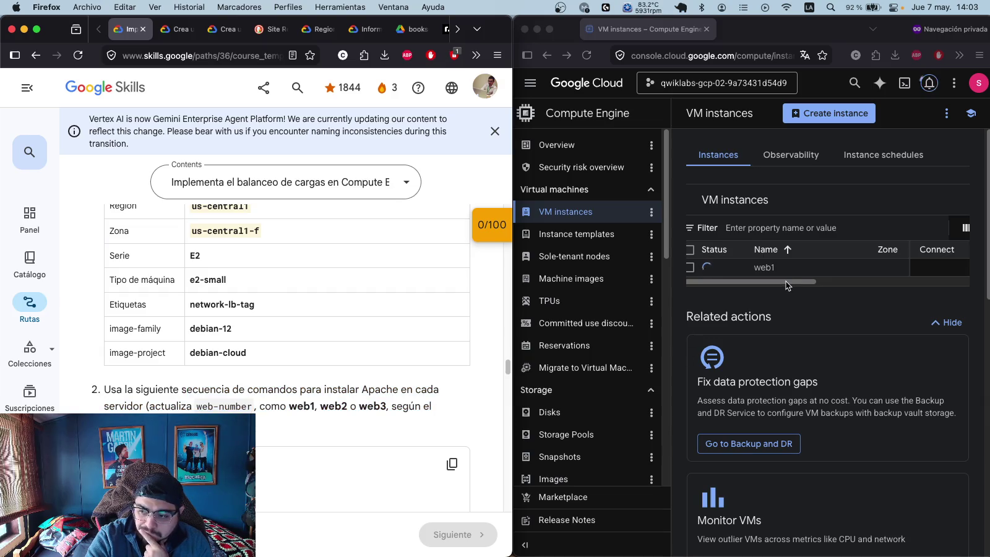
{"action": "mouse_move", "coordinate": [786, 281]}
{"action": "left_mouse_down"}
{"action": "mouse_move", "coordinate": [851, 284]}
{"action": "mouse_move", "coordinate": [785, 296]}
{"action": "left_mouse_up"}
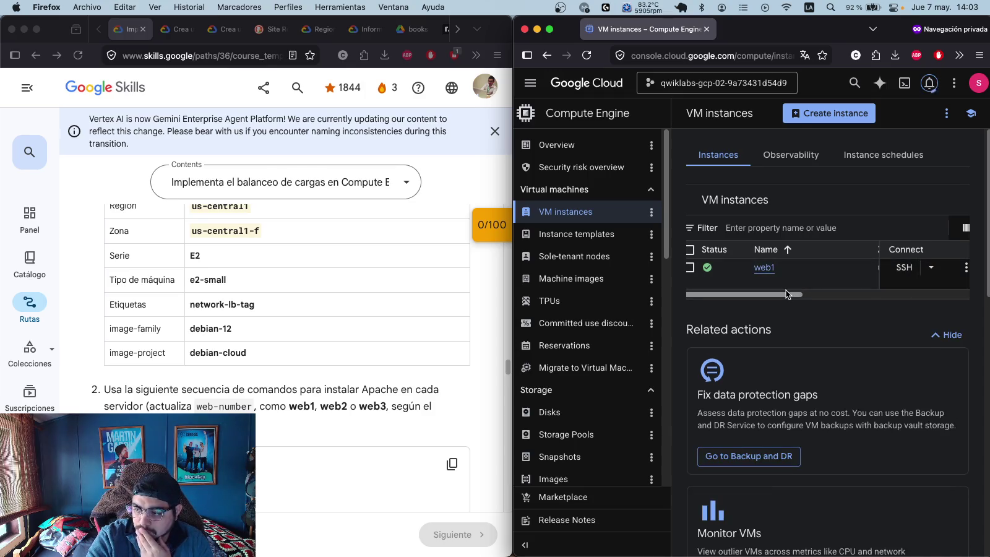
- Open and authorize a browser SSH session to web1
{"action": "left_click", "coordinate": [896, 267]}
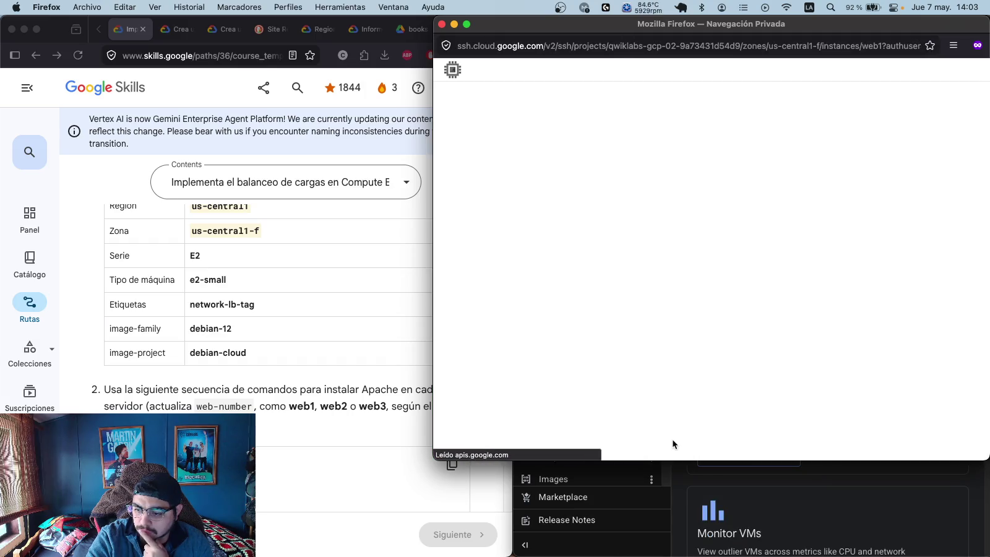
{"action": "mouse_move", "coordinate": [650, 461]}
{"action": "left_mouse_down"}
{"action": "mouse_move", "coordinate": [650, 287]}
{"action": "mouse_move", "coordinate": [650, 323]}
{"action": "left_mouse_up"}
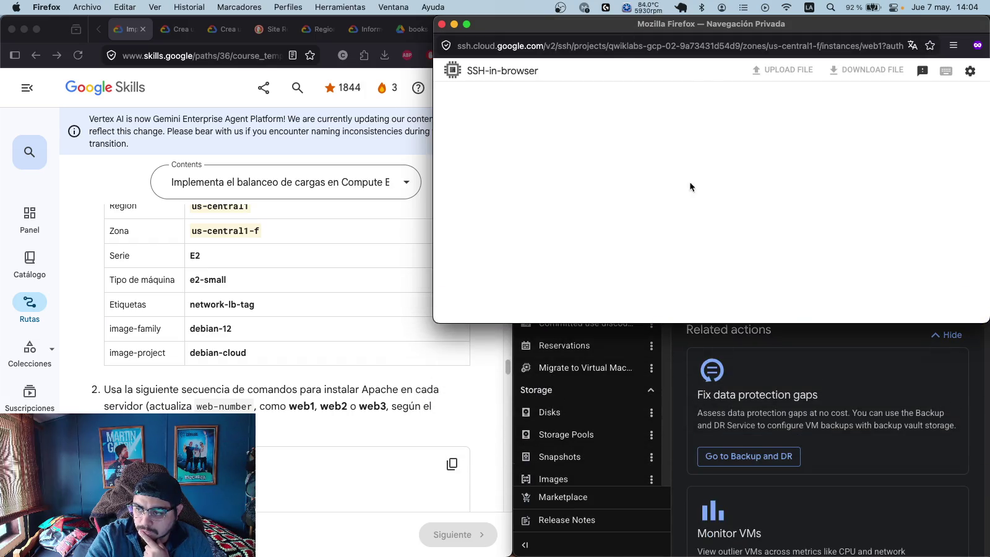
{"action": "mouse_move", "coordinate": [675, 23]}
{"action": "left_mouse_down"}
{"action": "mouse_move", "coordinate": [665, 214]}
{"action": "mouse_move", "coordinate": [657, 134]}
{"action": "mouse_move", "coordinate": [620, 336]}
{"action": "mouse_move", "coordinate": [661, 357]}
{"action": "mouse_move", "coordinate": [647, 352]}
{"action": "left_mouse_up"}
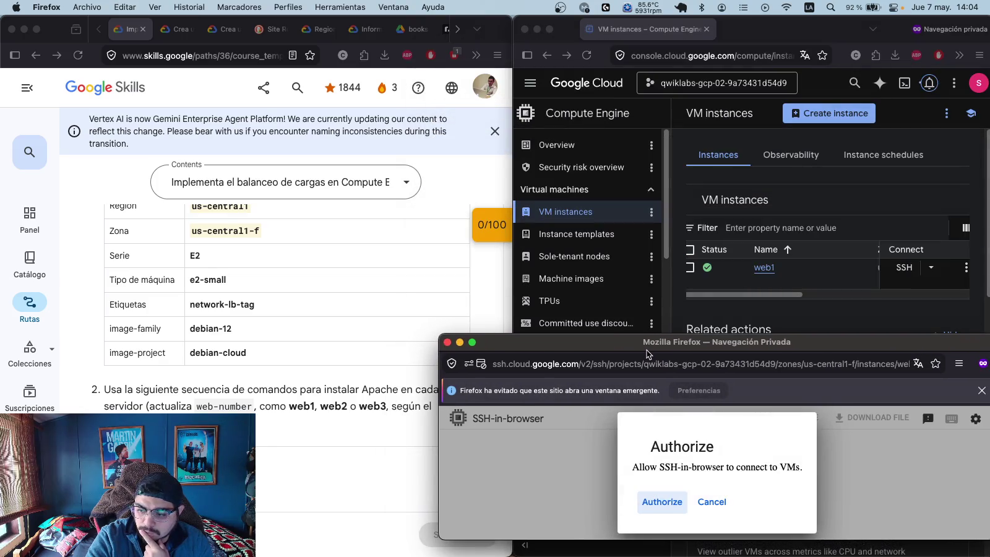
{"action": "left_click", "coordinate": [661, 501]}
{"action": "scroll", "coordinate": [324, 397], "scroll_direction": "down", "scroll_amount": 3}
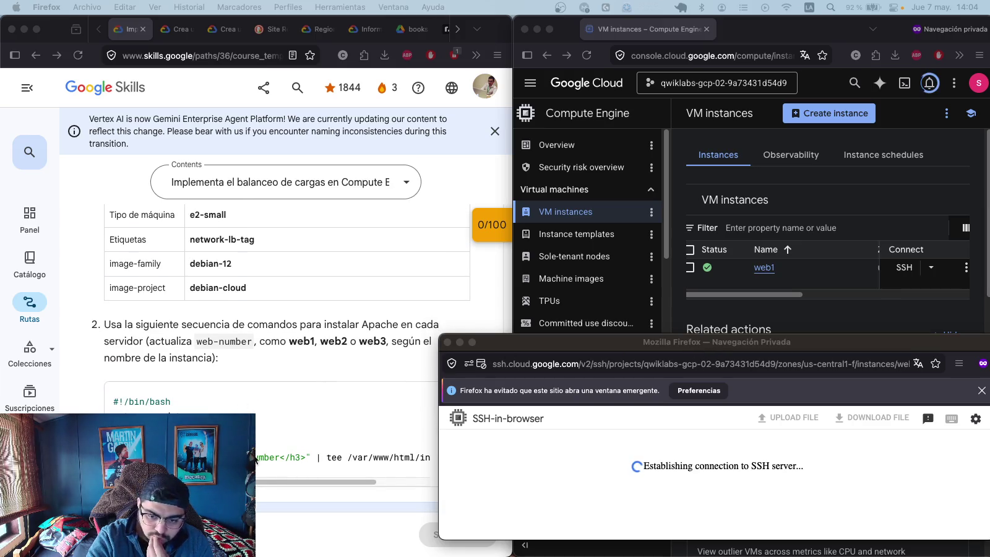
{"action": "left_click", "coordinate": [685, 340]}
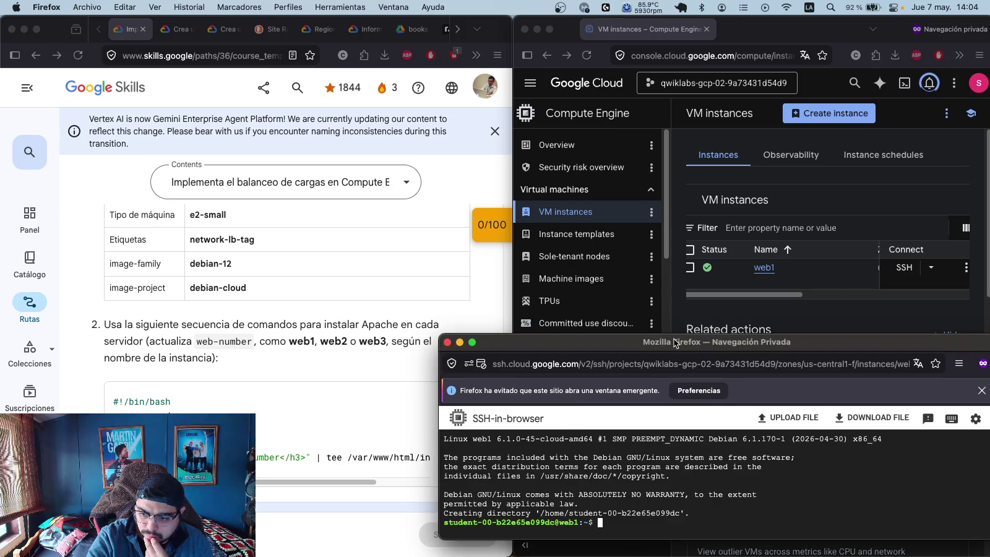
- Copy the lab's Apache install script for pasting into the web1 terminal
{"action": "left_click", "coordinate": [314, 442]}
{"action": "left_click", "coordinate": [452, 399]}
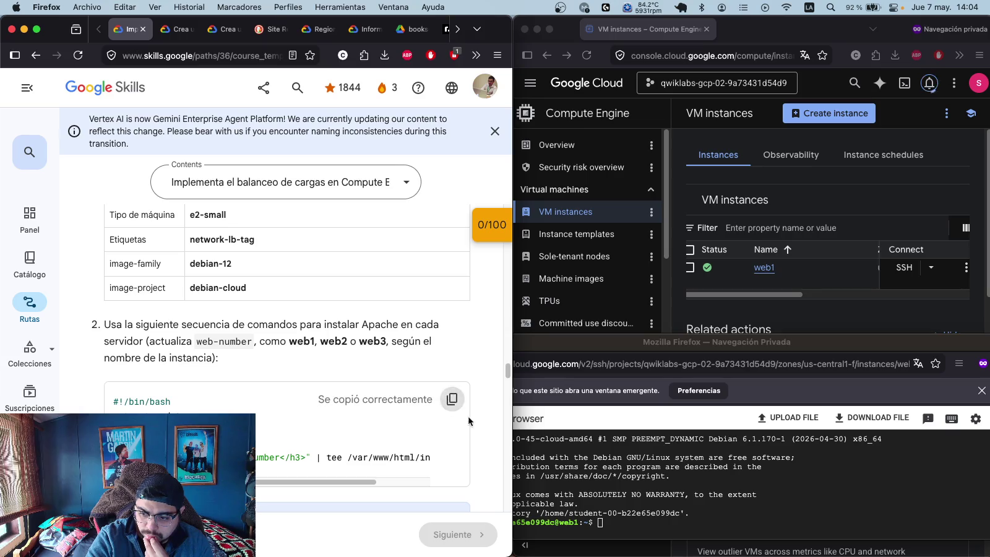
{"action": "left_click", "coordinate": [616, 530]}
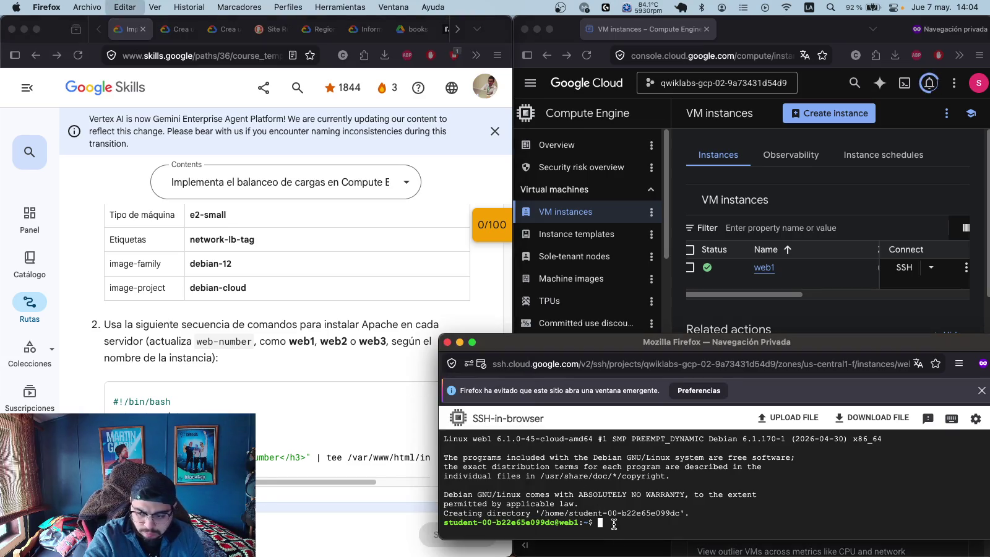
- Paste the Apache script on web1, changing web-number to web-01, and run it
{"action": "key", "text": "super+v"}
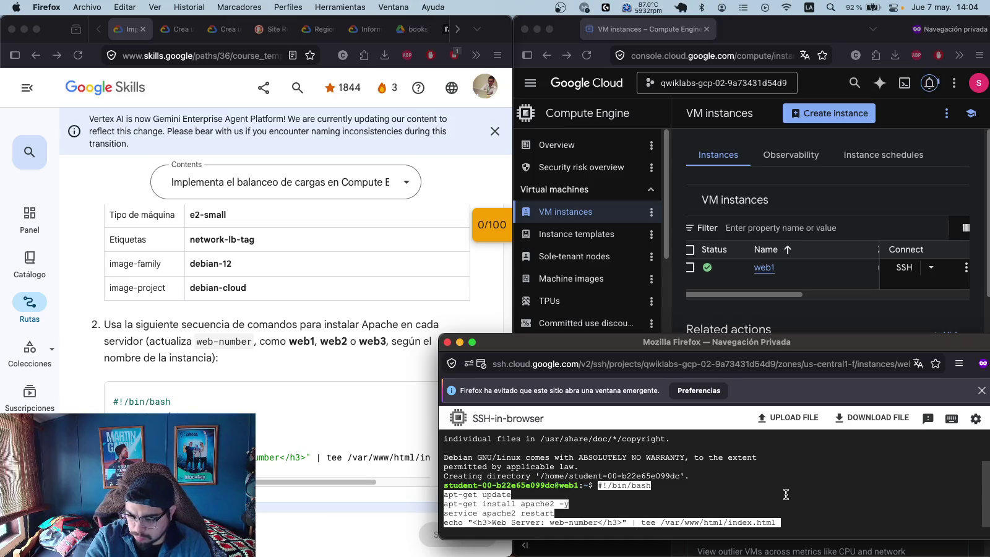
{"action": "left_click", "coordinate": [798, 504]}
{"action": "key", "text": "Left"}
{"action": "key", "text": "Left"}
{"action": "key", "text": "Left"}
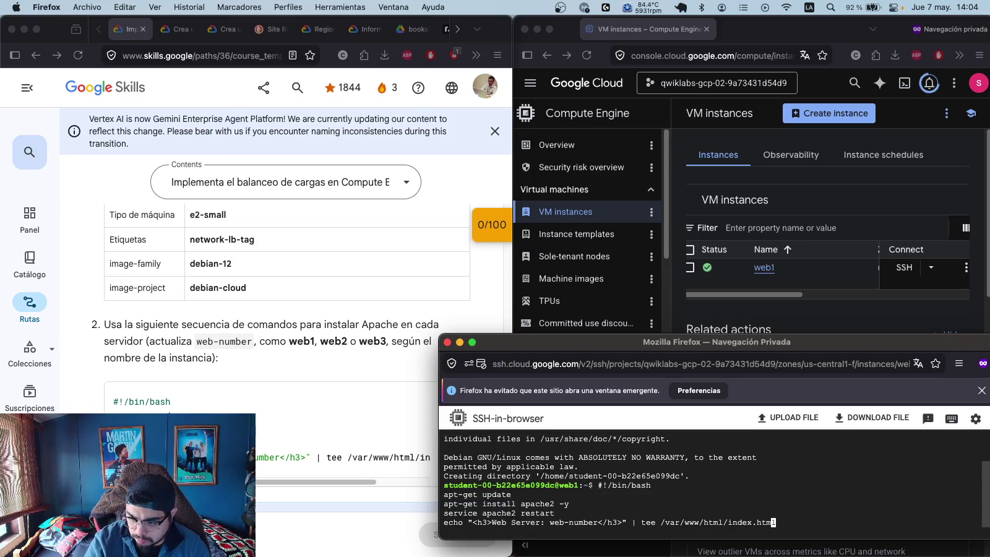
{"action": "key", "text": "Left"}
{"action": "key", "text": "Left"}
{"action": "key", "text": "Left"}
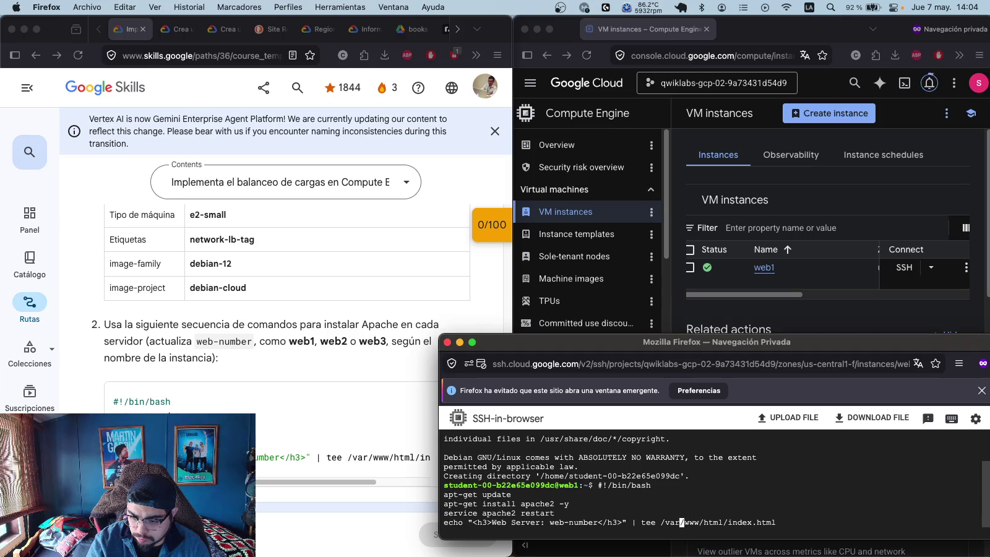
{"action": "key", "text": "Left"}
{"action": "key", "text": "Left"}
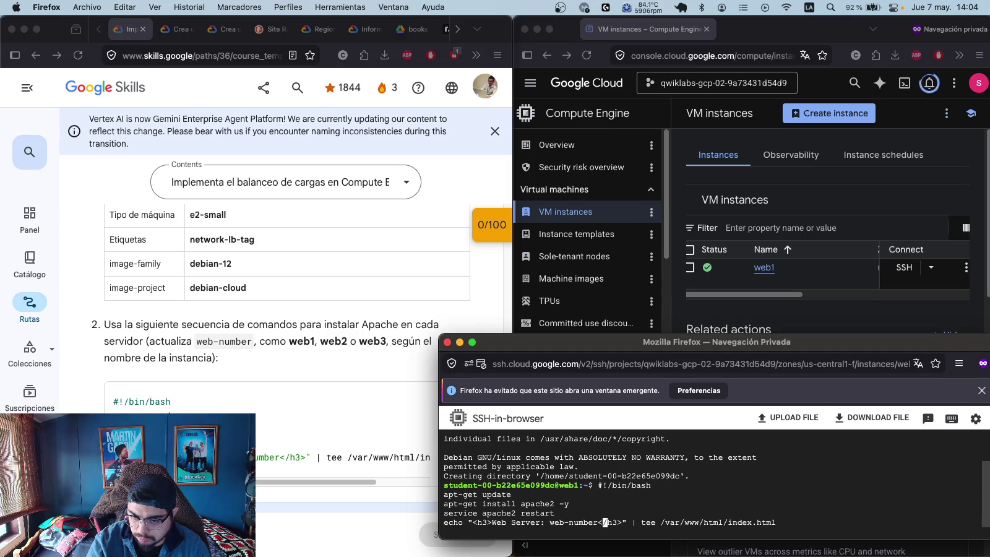
{"action": "key", "text": "Left"}
{"action": "key", "text": "BackSpace"}
{"action": "key", "text": "BackSpace"}
{"action": "key", "text": "BackSpace"}
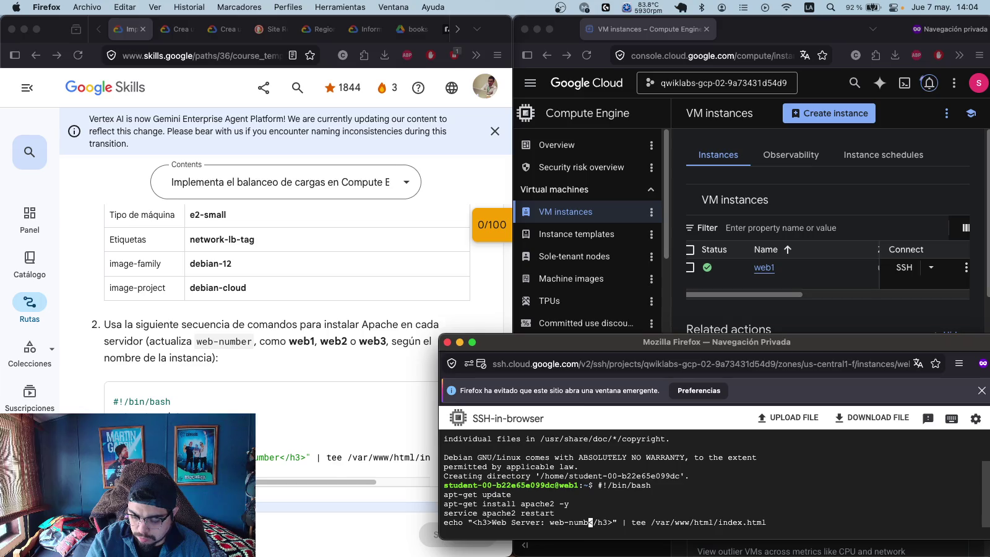
{"action": "key", "text": "BackSpace"}
{"action": "type", "text": "01"}
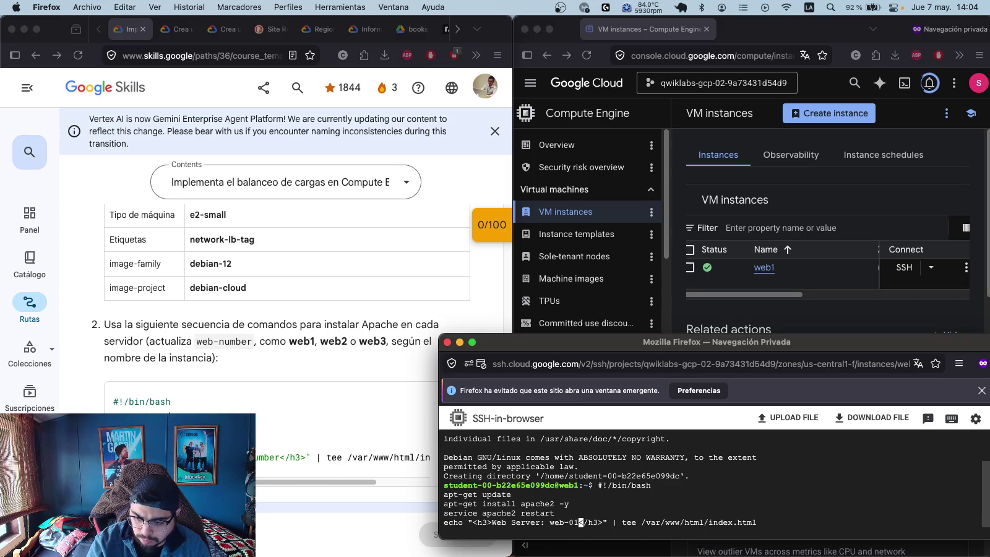
{"action": "key", "text": "Return"}
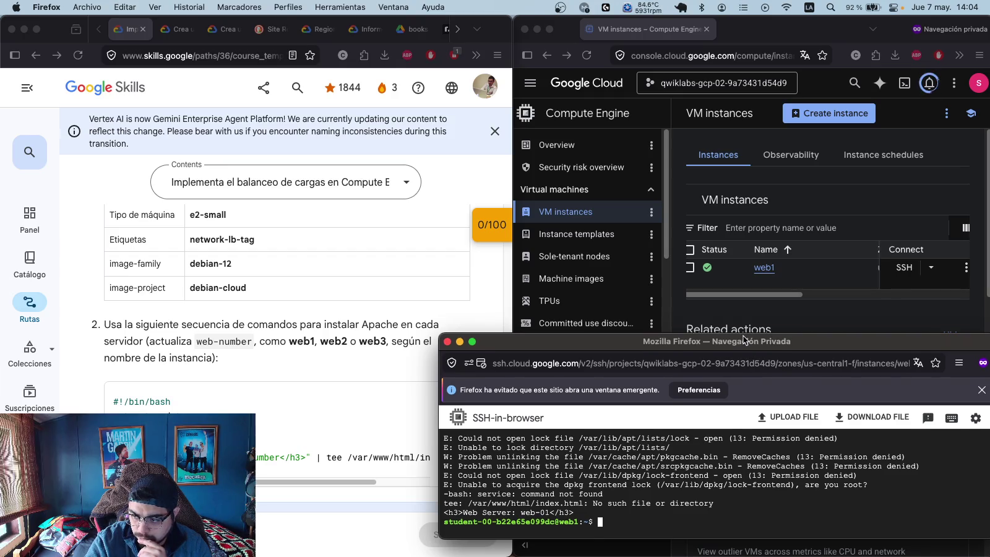
- Copy the apt-get update line from the lab and rerun it on web1
{"action": "left_click_drag", "start_coordinate": [743, 338], "coordinate": [730, 299]}
{"action": "scroll", "coordinate": [641, 451], "scroll_direction": "up", "scroll_amount": 10}
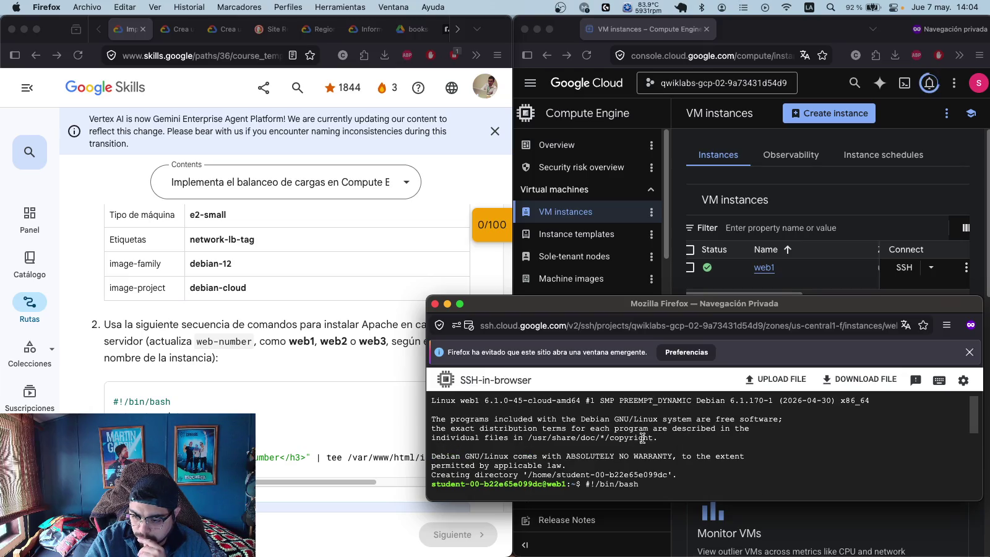
{"action": "scroll", "coordinate": [643, 438], "scroll_direction": "down", "scroll_amount": 1}
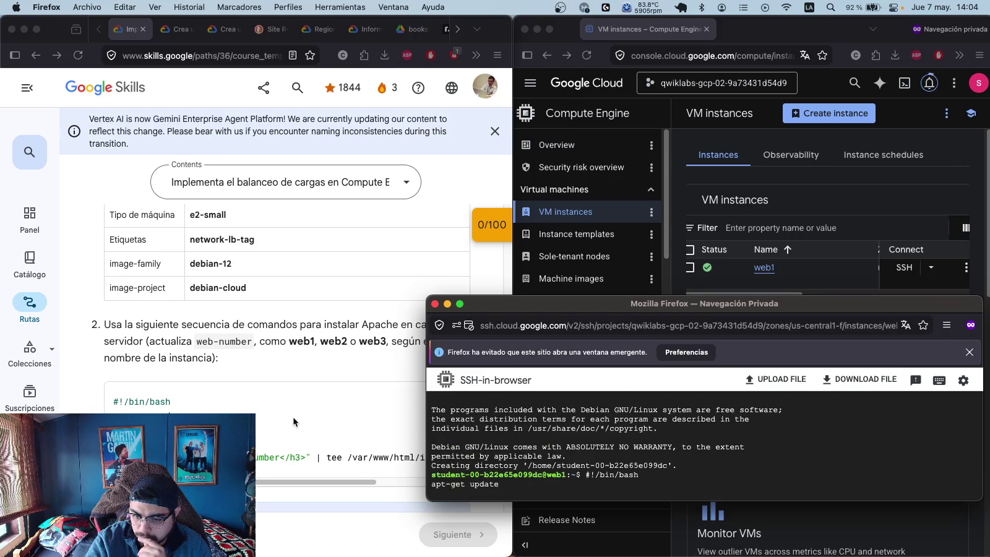
{"action": "scroll", "coordinate": [280, 390], "scroll_direction": "down", "scroll_amount": 1}
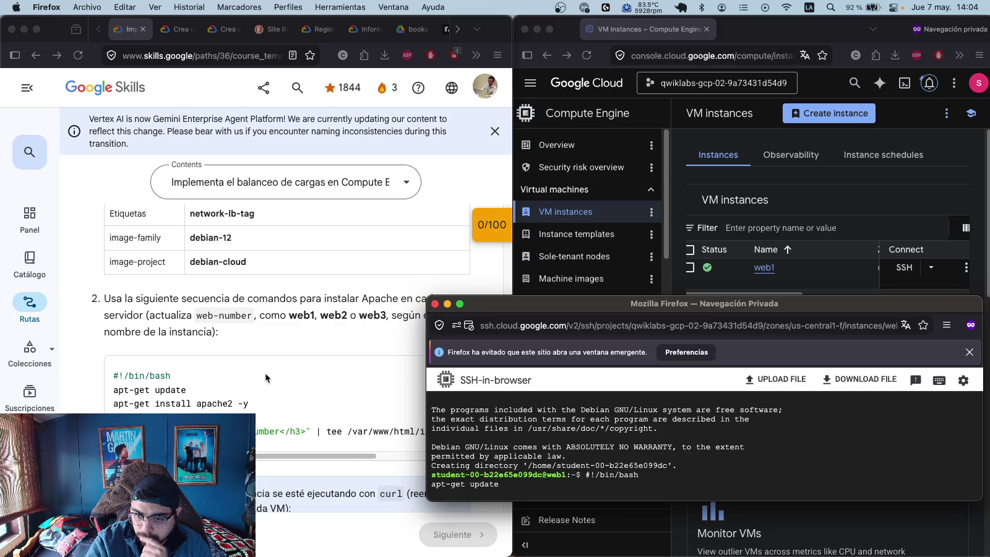
{"action": "mouse_move", "coordinate": [559, 303]}
{"action": "left_mouse_down"}
{"action": "mouse_move", "coordinate": [552, 346]}
{"action": "mouse_move", "coordinate": [545, 268]}
{"action": "left_mouse_up"}
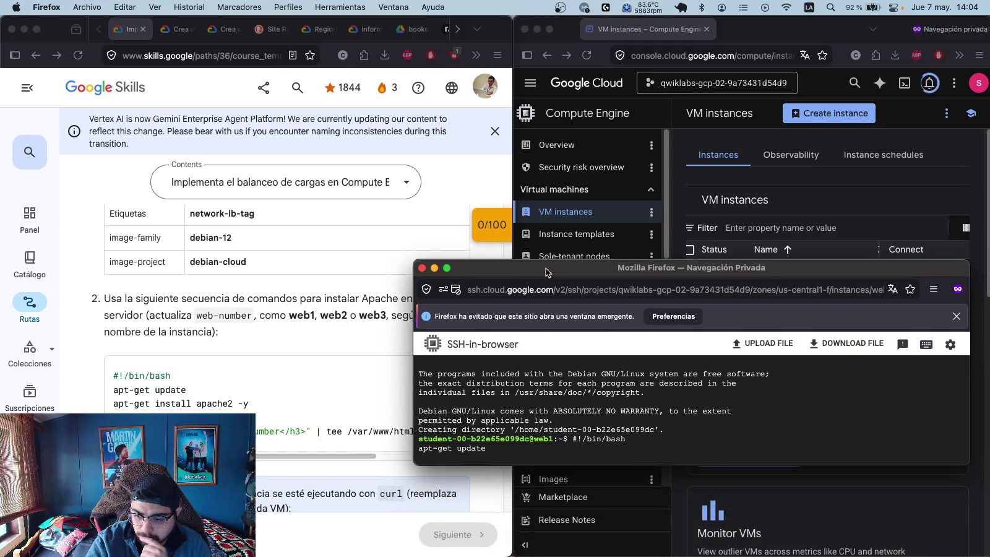
{"action": "left_click", "coordinate": [361, 443]}
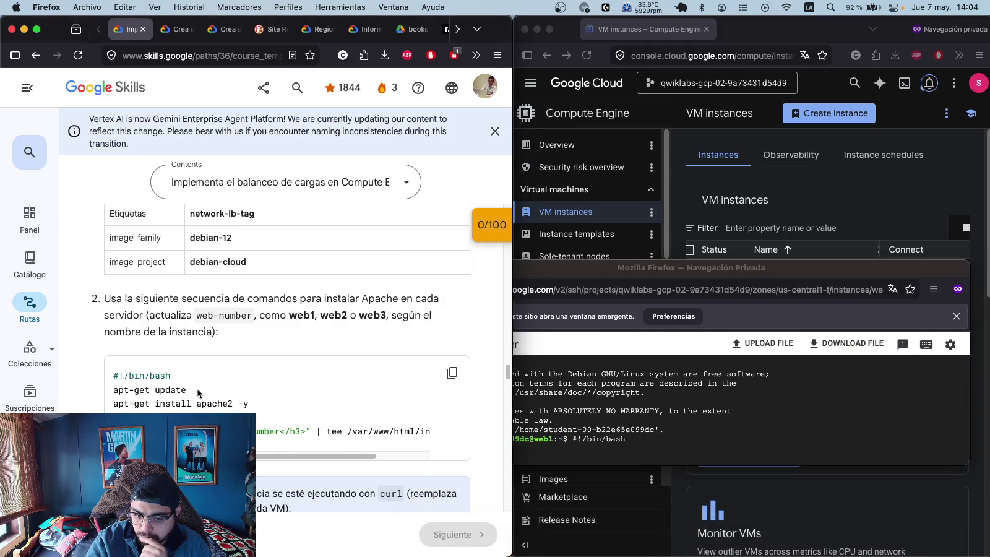
{"action": "left_click_drag", "start_coordinate": [196, 388], "coordinate": [112, 391]}
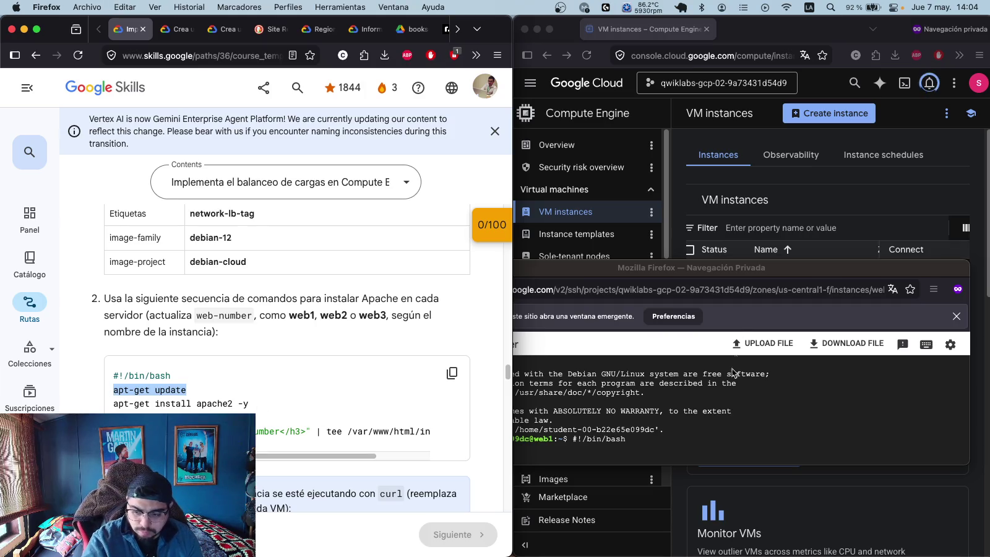
{"action": "left_click", "coordinate": [755, 272]}
{"action": "key", "text": "super+v"}
{"action": "left_click_drag", "start_coordinate": [755, 270], "coordinate": [755, 188]}
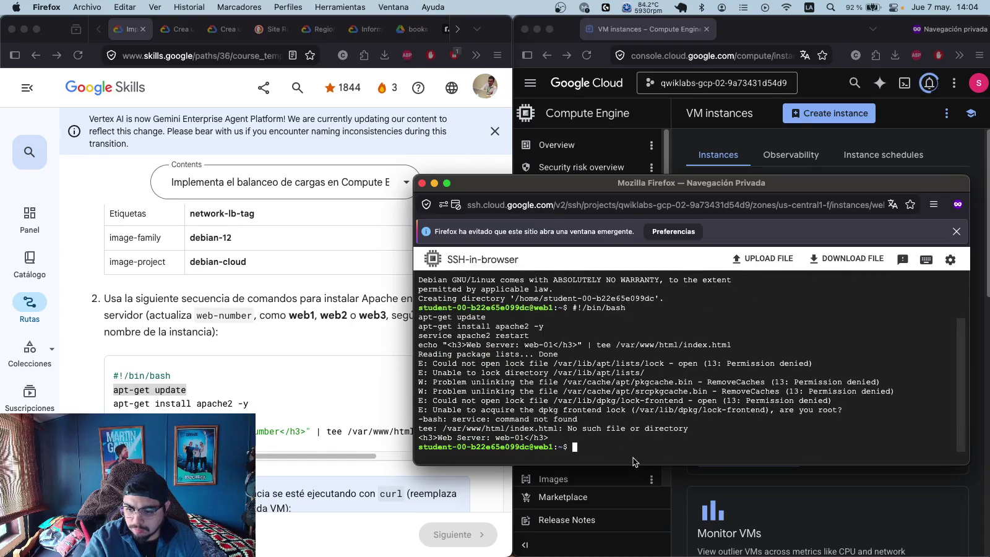
{"action": "key", "text": "super+v"}
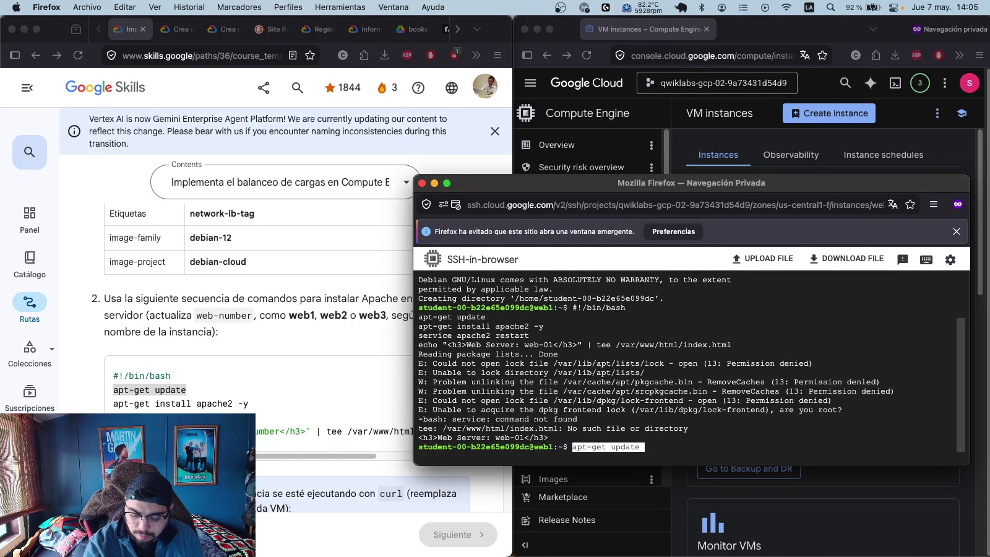
{"action": "key", "text": "Return"}
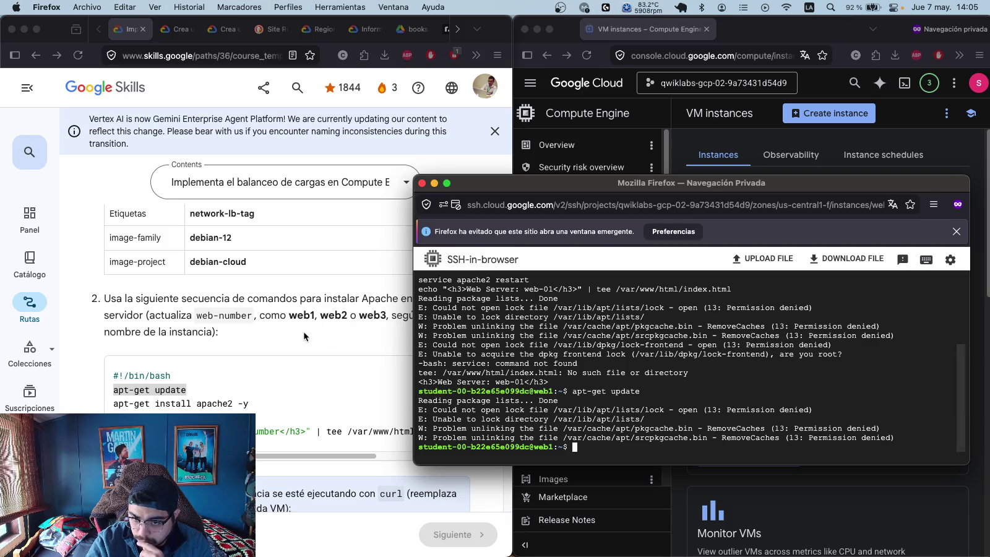
- Review the lab intro and objectives, then select the Task 1 VM instructions
{"action": "scroll", "coordinate": [303, 334], "scroll_direction": "up", "scroll_amount": 5}
{"action": "scroll", "coordinate": [303, 331], "scroll_direction": "up", "scroll_amount": 8}
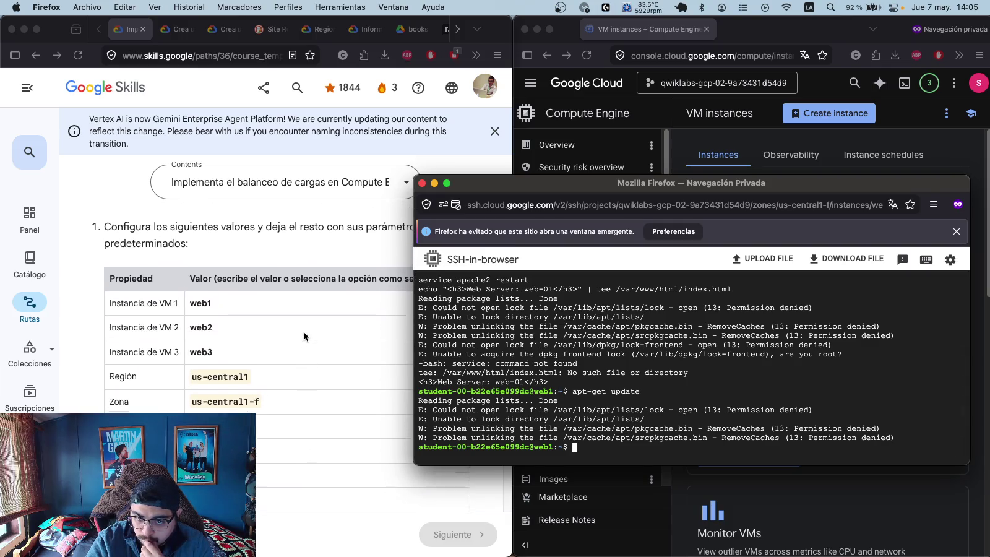
{"action": "scroll", "coordinate": [279, 340], "scroll_direction": "up", "scroll_amount": 3}
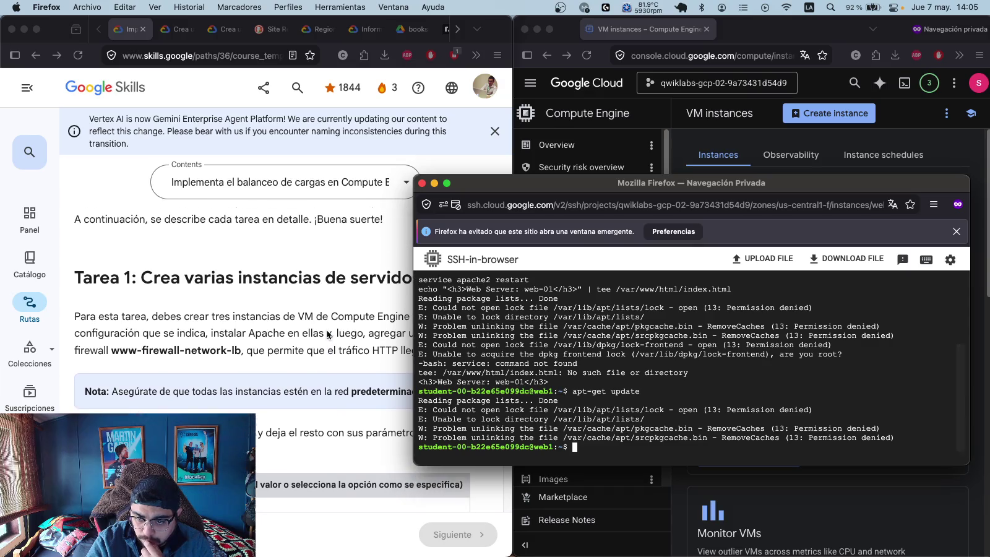
{"action": "scroll", "coordinate": [196, 347], "scroll_direction": "up", "scroll_amount": 1}
{"action": "scroll", "coordinate": [196, 344], "scroll_direction": "up", "scroll_amount": 5}
{"action": "scroll", "coordinate": [195, 340], "scroll_direction": "up", "scroll_amount": 2}
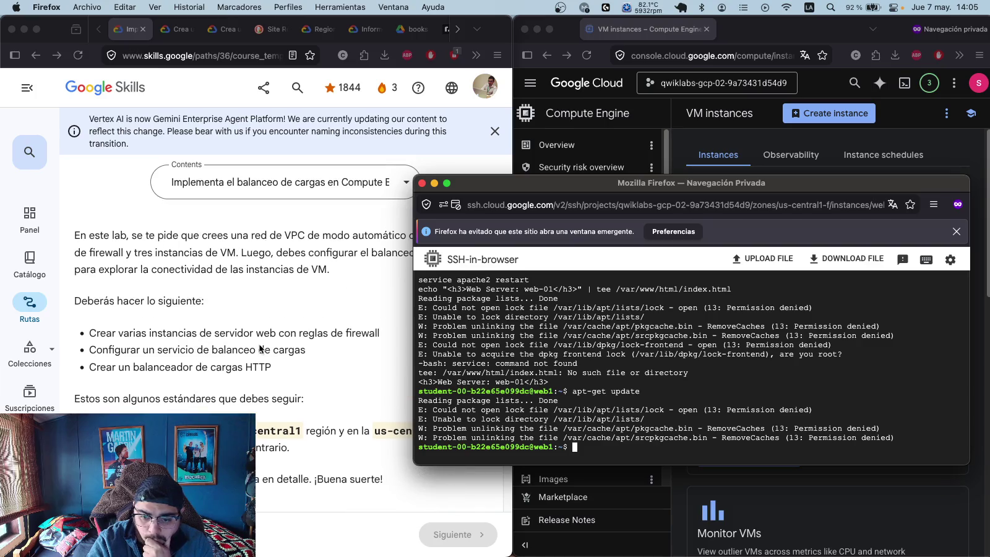
{"action": "scroll", "coordinate": [313, 402], "scroll_direction": "down", "scroll_amount": 1}
{"action": "scroll", "coordinate": [313, 401], "scroll_direction": "down", "scroll_amount": 5}
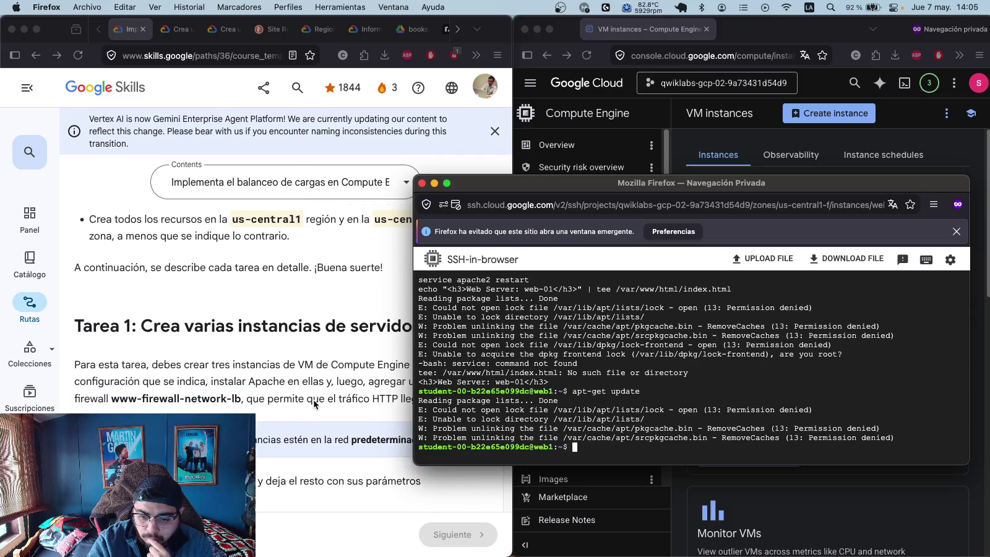
{"action": "left_click", "coordinate": [93, 242]}
{"action": "mouse_move", "coordinate": [81, 246]}
{"action": "left_mouse_down"}
{"action": "mouse_move", "coordinate": [272, 470]}
{"action": "mouse_move", "coordinate": [270, 506]}
{"action": "mouse_move", "coordinate": [288, 526]}
{"action": "mouse_move", "coordinate": [282, 193]}
{"action": "mouse_move", "coordinate": [304, 339]}
{"action": "left_mouse_up"}
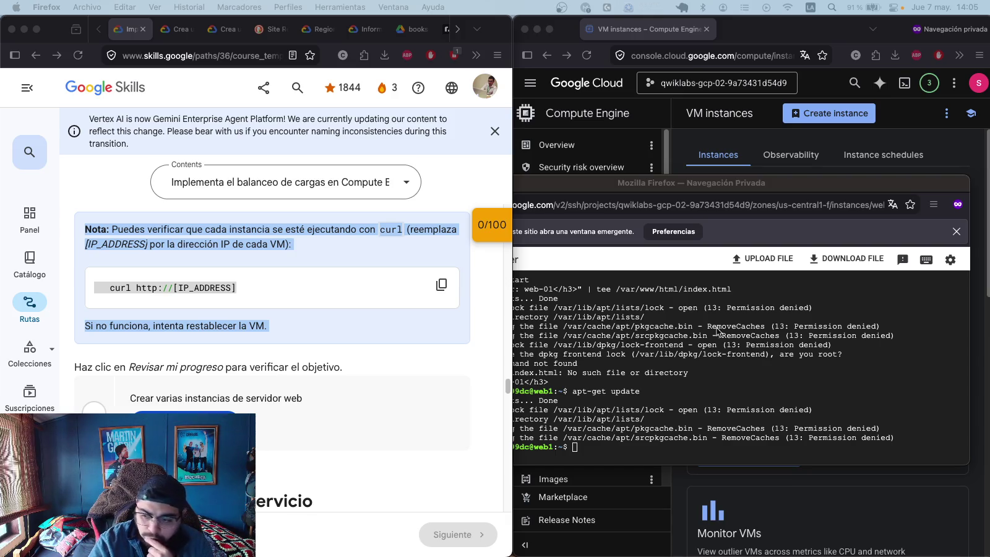
{"action": "left_click", "coordinate": [587, 446]}
- Switch between the Cloud console, lab instructions and web1 terminal, ending on the terminal
{"action": "scroll", "coordinate": [420, 276], "scroll_direction": "up", "scroll_amount": 4}
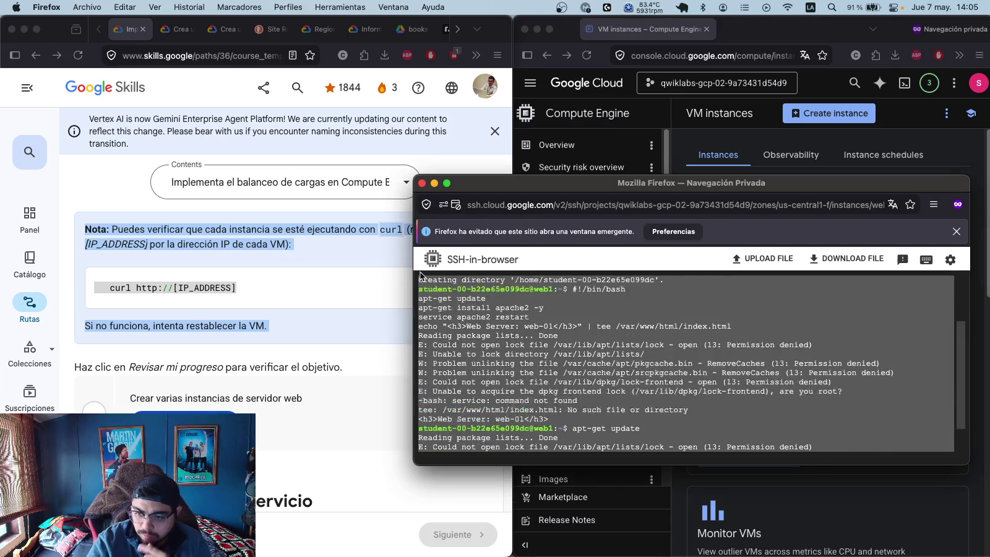
{"action": "scroll", "coordinate": [421, 276], "scroll_direction": "up", "scroll_amount": 3}
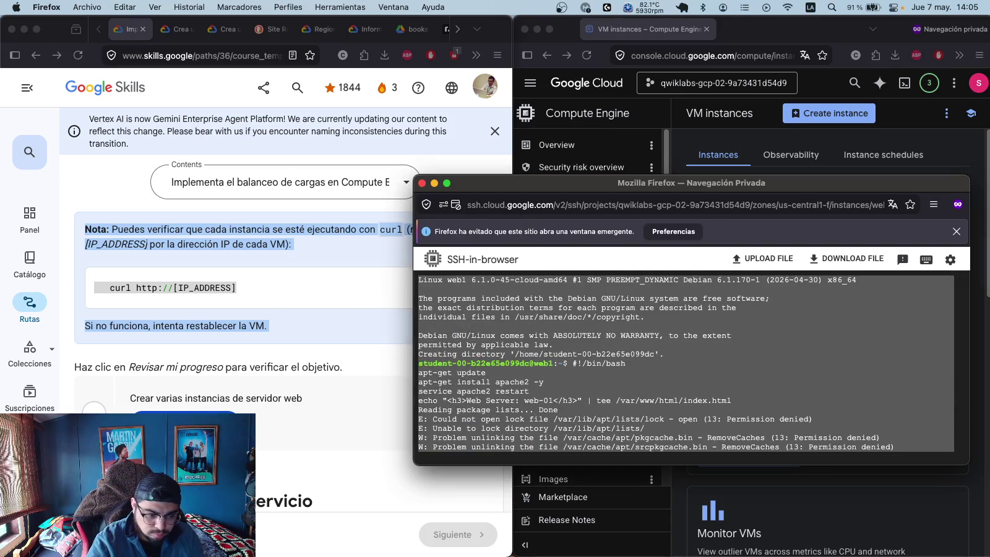
{"action": "key", "text": "super+shift+4"}
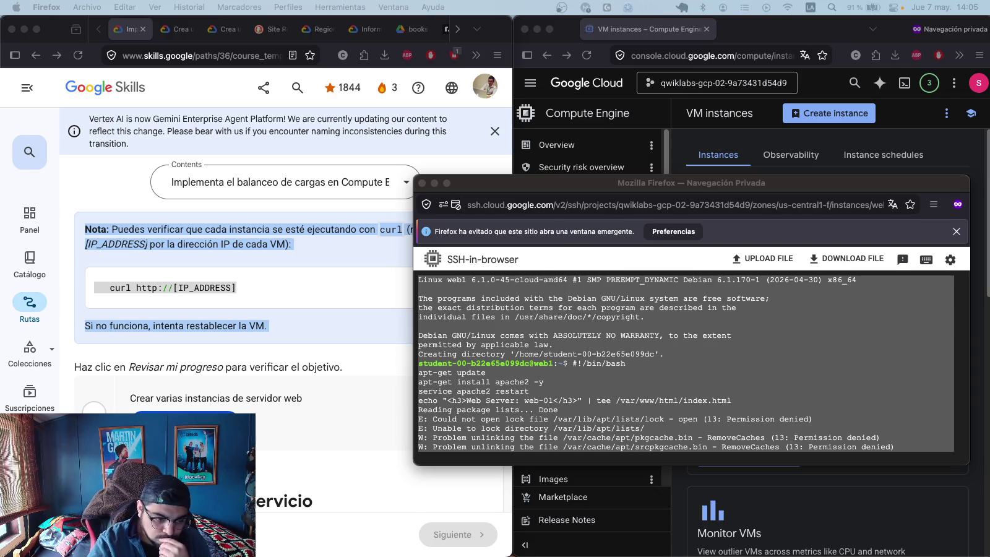
{"action": "key", "text": "super+grave"}
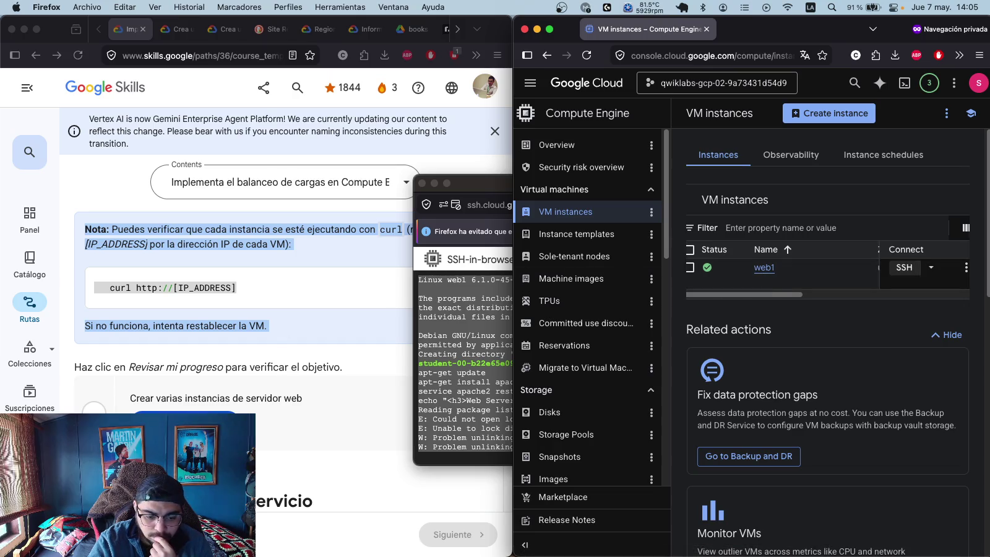
{"action": "key", "text": "super+space"}
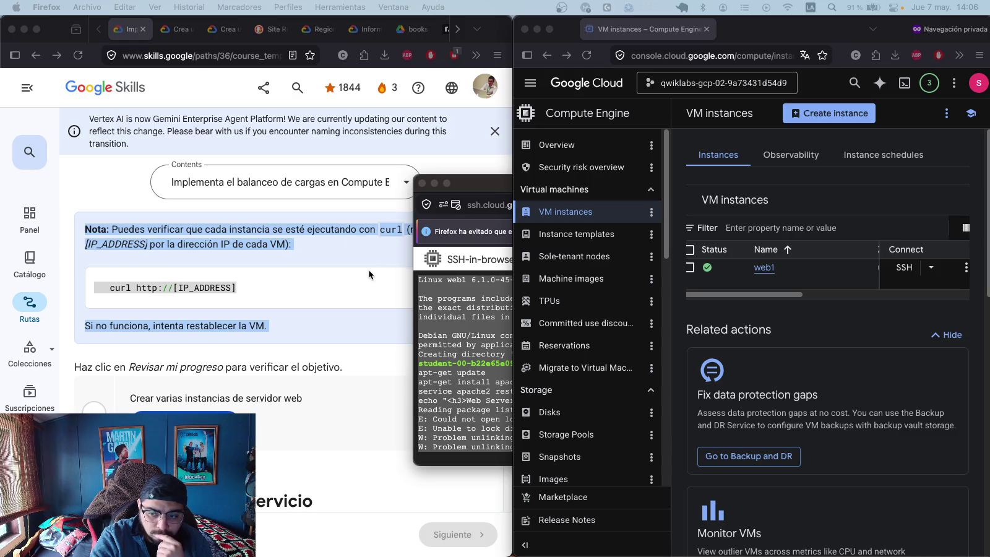
{"action": "scroll", "coordinate": [369, 269], "scroll_direction": "up", "scroll_amount": 5}
{"action": "left_click", "coordinate": [263, 340]}
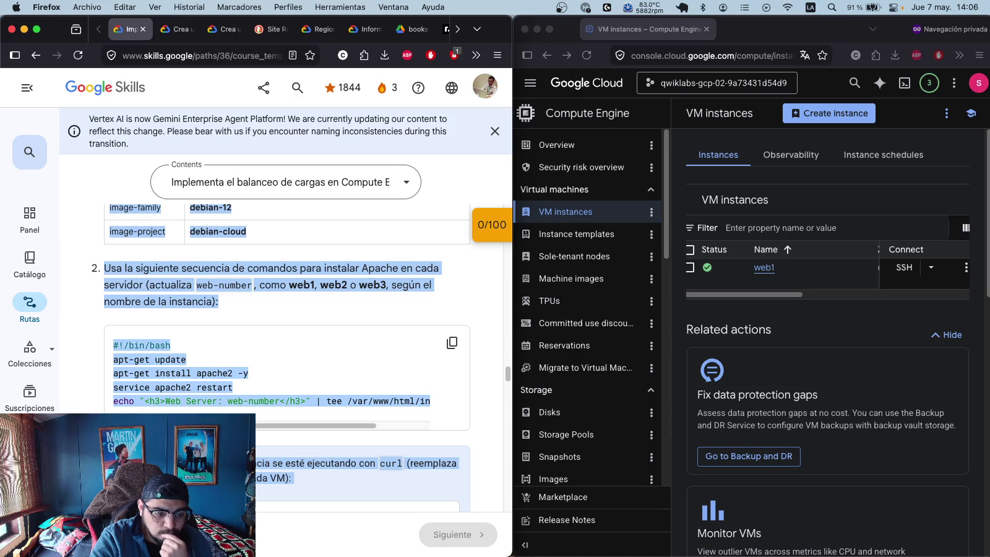
{"action": "key", "text": "super+Tab"}
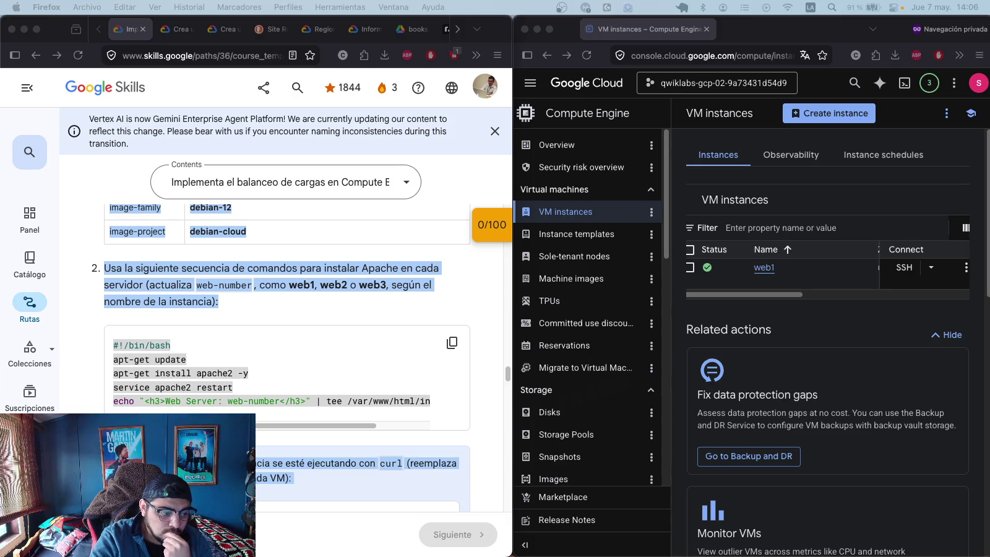
{"action": "key", "text": "super+Tab"}
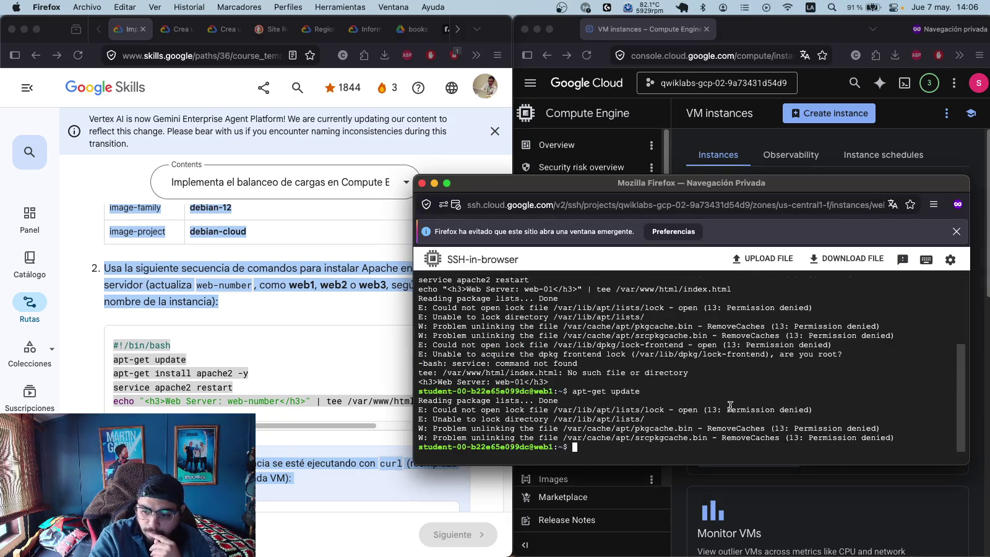
- Paste and run the sudo Apache install commands on web1
{"action": "type", "text": "sudo apt-get update sudo apt-get install apache2 -y sudo systemctl restart apache2 echo \"<h3>Web Server: web1</h3>\" | sudo tee /var/www/html/index.html"}
{"action": "key", "text": "Return"}
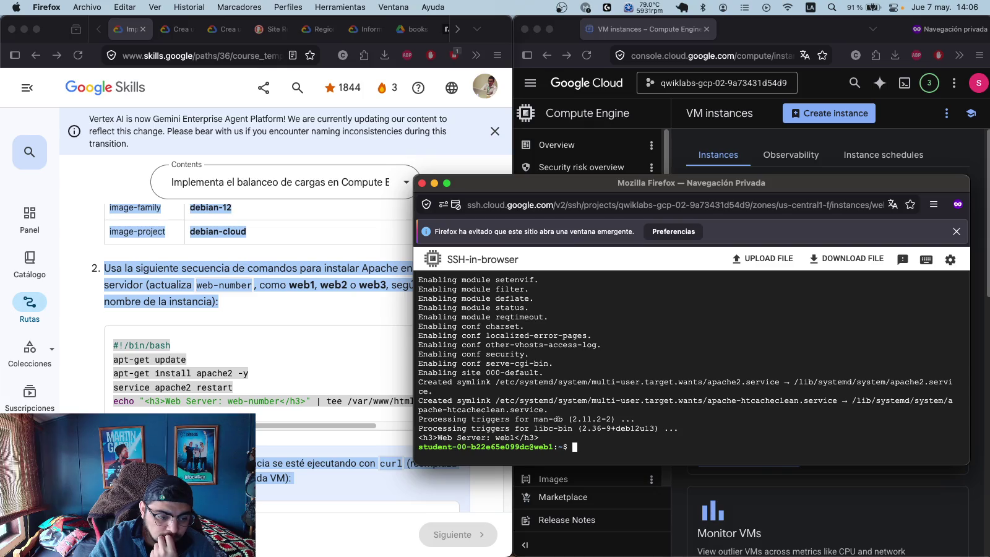
{"action": "left_click", "coordinate": [792, 137]}
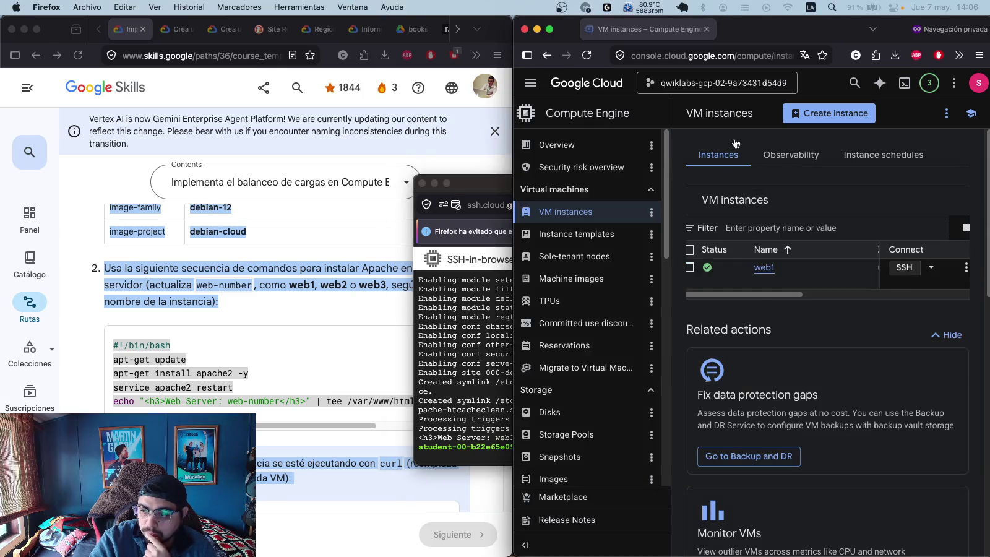
{"action": "left_click_drag", "start_coordinate": [762, 298], "coordinate": [948, 295]}
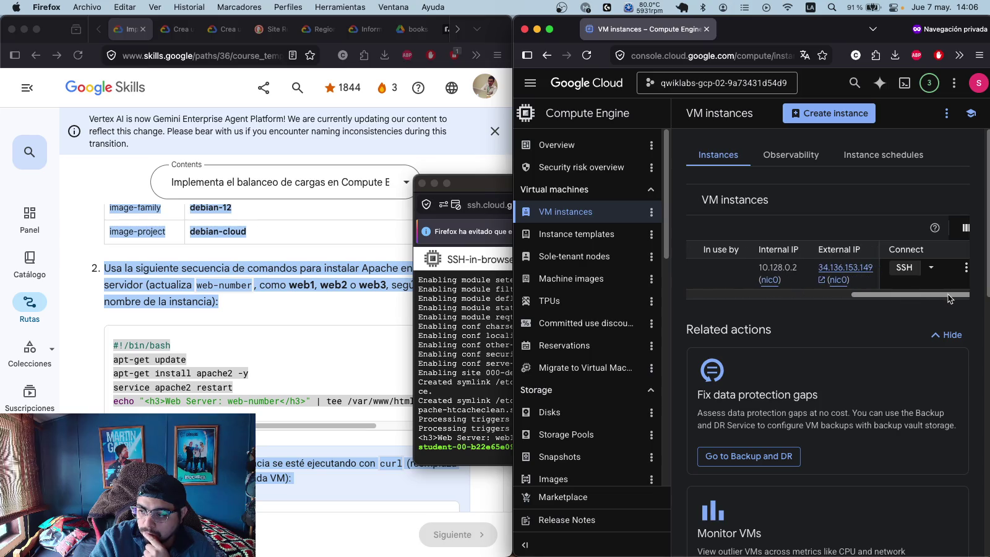
- Confirm web1's external IP serves 'Web Server: web1', then start a new instance
{"action": "left_click", "coordinate": [842, 266]}
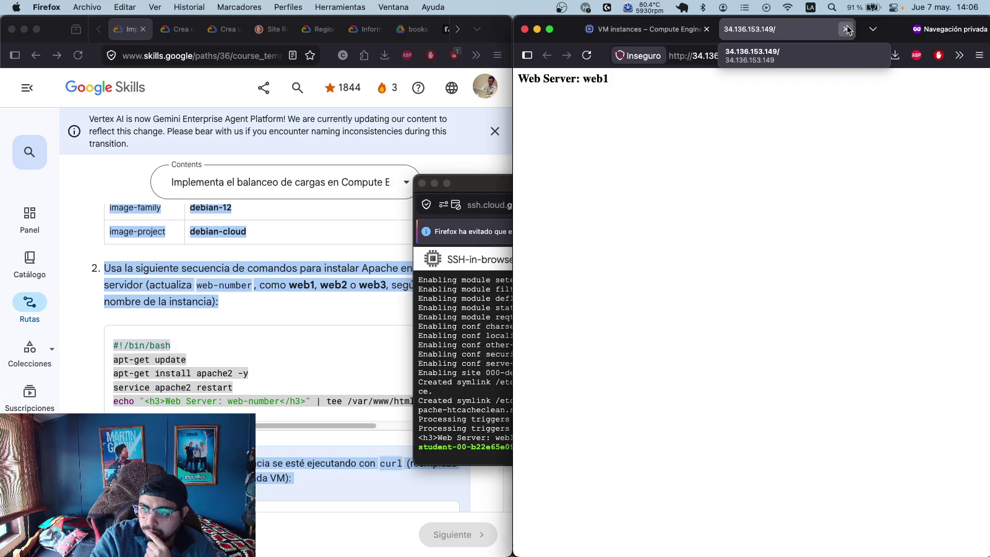
{"action": "left_click", "coordinate": [846, 29]}
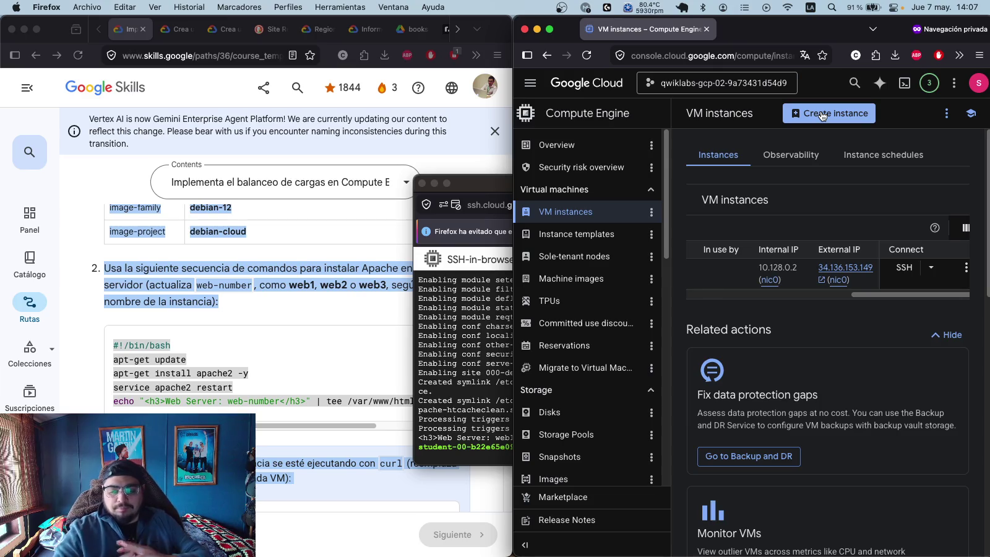
{"action": "left_click", "coordinate": [823, 114]}
{"action": "left_click", "coordinate": [416, 181]}
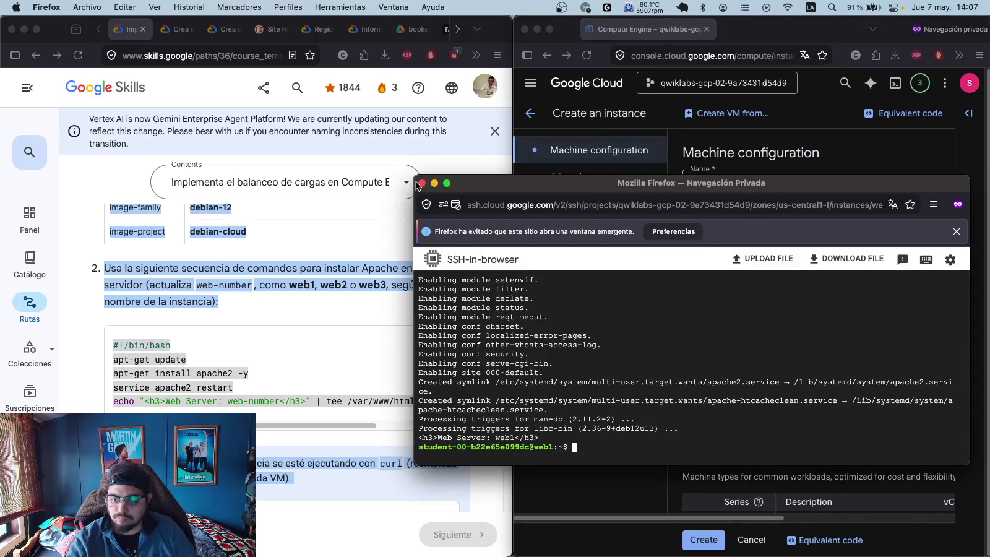
- Close the web1 SSH window and look over the new VM's template options
{"action": "left_click", "coordinate": [423, 184]}
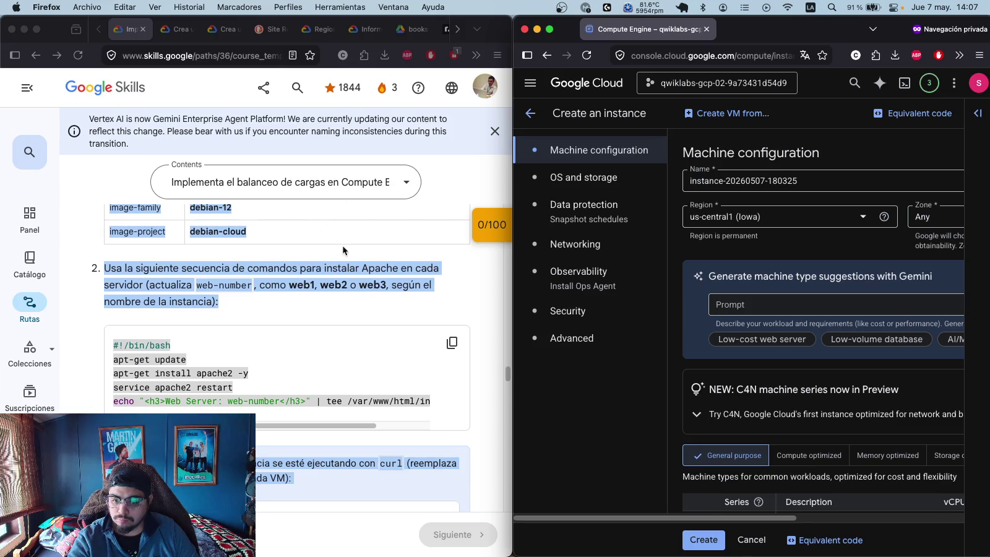
{"action": "left_click", "coordinate": [732, 114]}
{"action": "left_click", "coordinate": [797, 112]}
{"action": "left_click", "coordinate": [732, 115]}
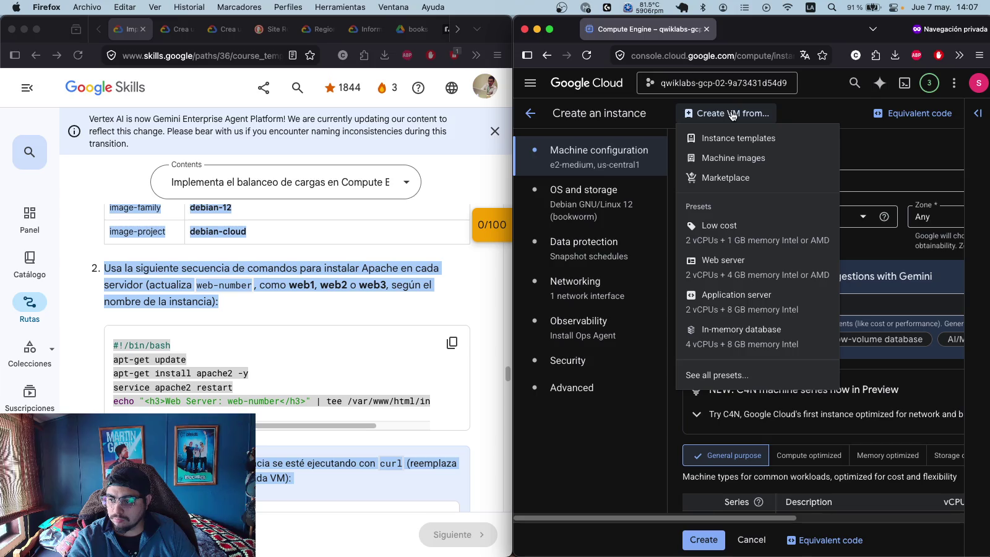
{"action": "left_click", "coordinate": [795, 114]}
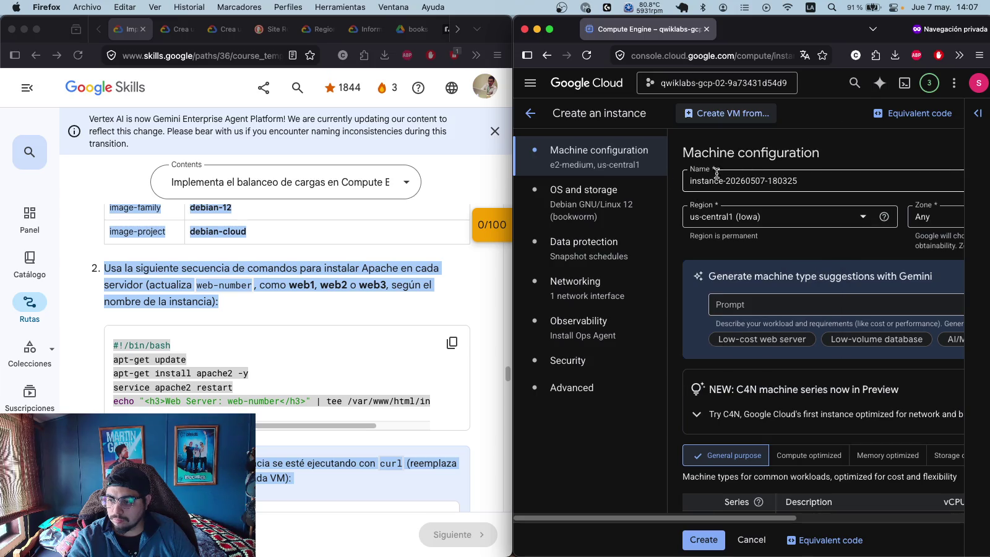
- Name the new instance web2 and set its zone to us-central1-f
{"action": "left_click", "coordinate": [318, 263]}
{"action": "scroll", "coordinate": [248, 248], "scroll_direction": "up", "scroll_amount": 5}
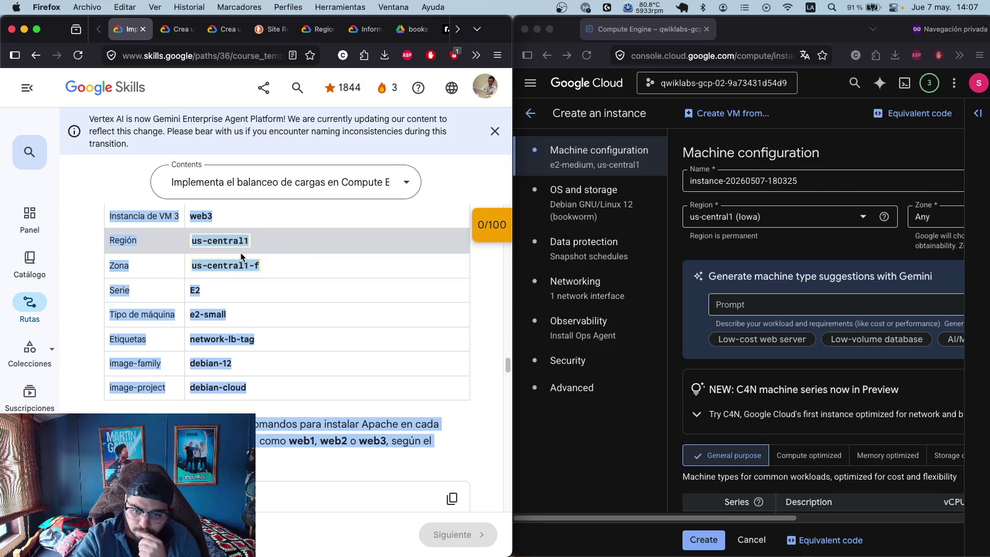
{"action": "left_click_drag", "start_coordinate": [220, 244], "coordinate": [187, 244]}
{"action": "key", "text": "super+c"}
{"action": "triple_click", "coordinate": [832, 186]}
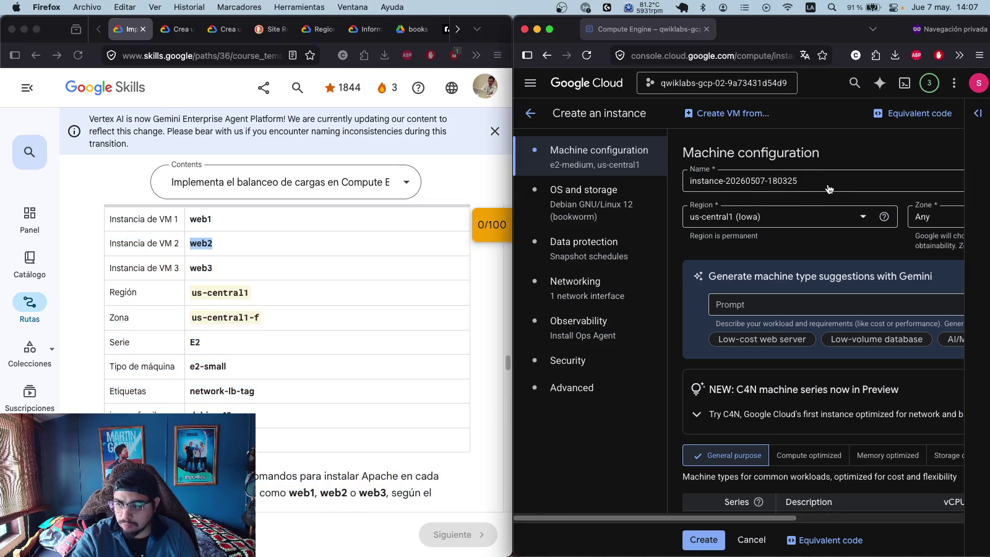
{"action": "key", "text": "super+v"}
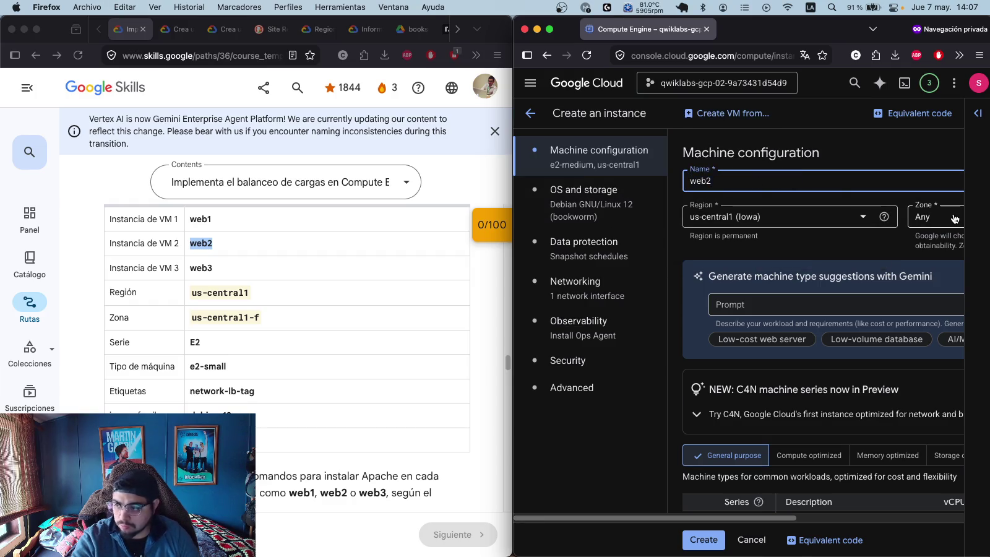
{"action": "left_click", "coordinate": [931, 217]}
{"action": "left_click", "coordinate": [864, 303]}
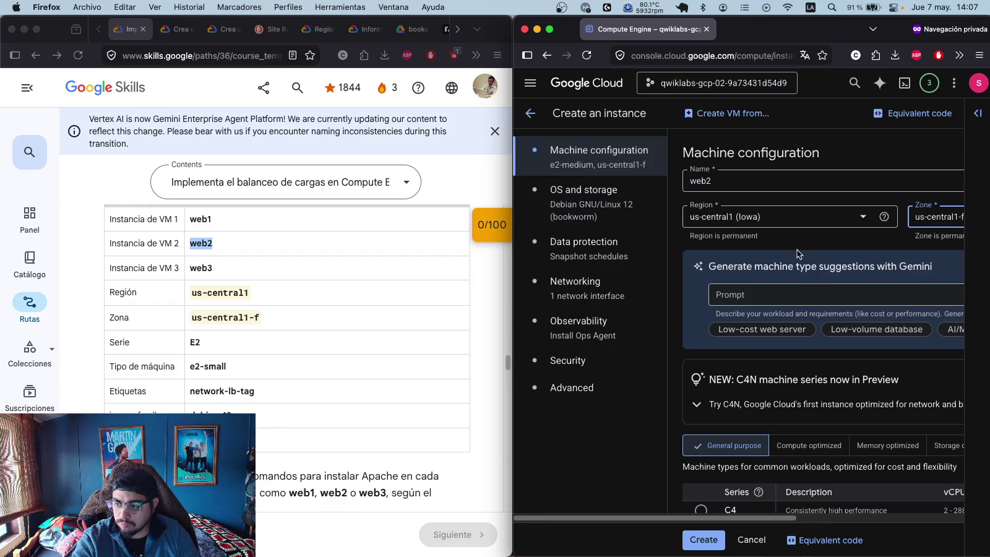
- Choose the e2-small machine type and allow HTTP traffic
{"action": "scroll", "coordinate": [791, 303], "scroll_direction": "down", "scroll_amount": 5}
{"action": "scroll", "coordinate": [780, 309], "scroll_direction": "down", "scroll_amount": 5}
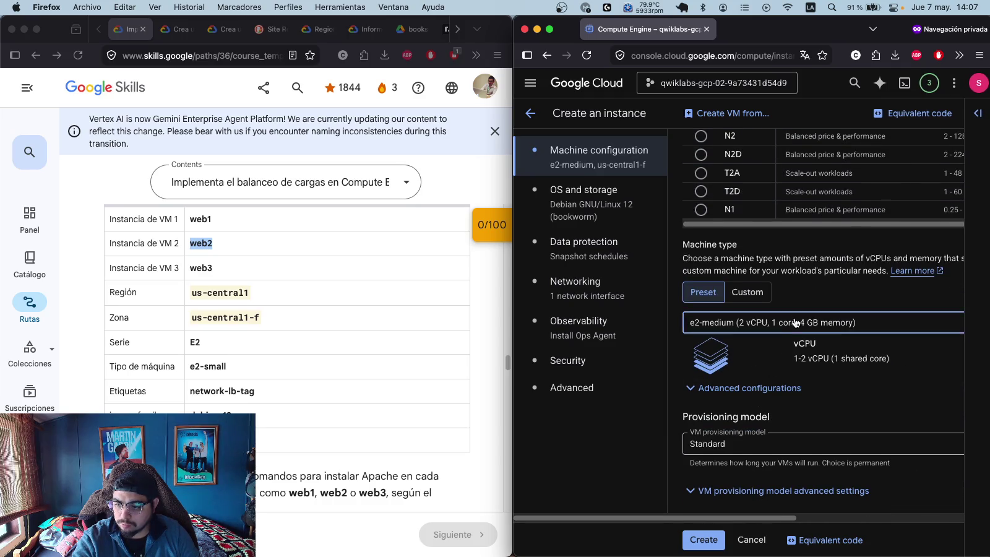
{"action": "left_click", "coordinate": [757, 322]}
{"action": "left_click", "coordinate": [843, 429]}
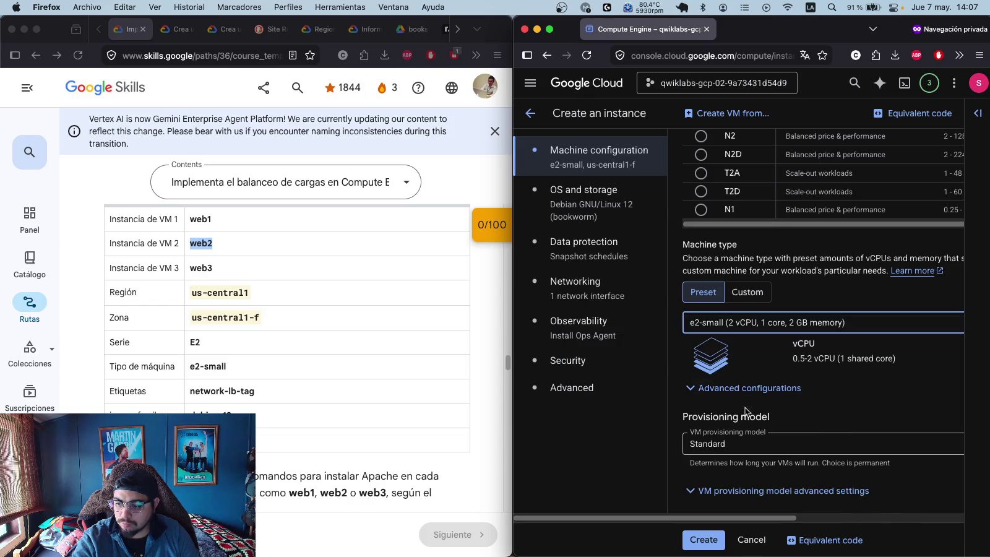
{"action": "left_click", "coordinate": [576, 284]}
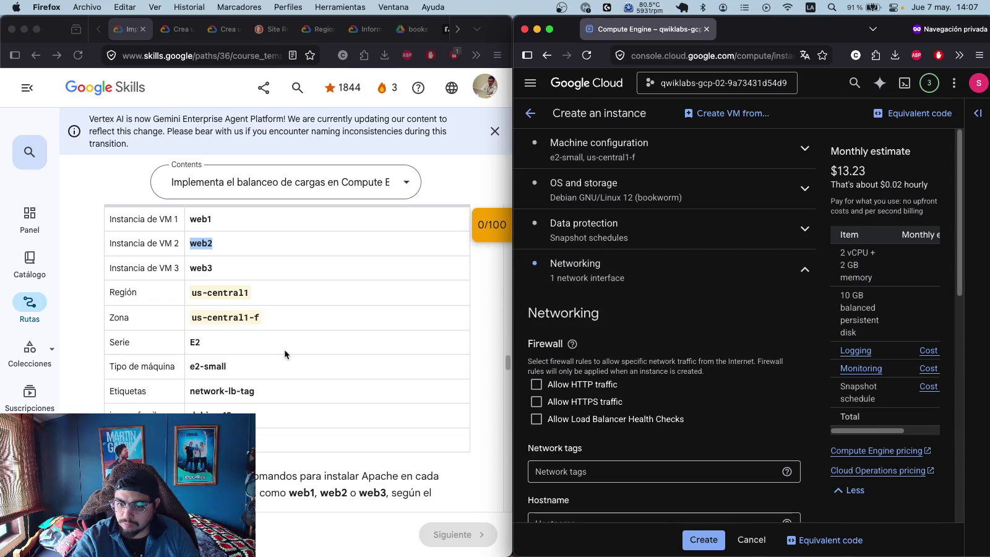
{"action": "left_click", "coordinate": [536, 384]}
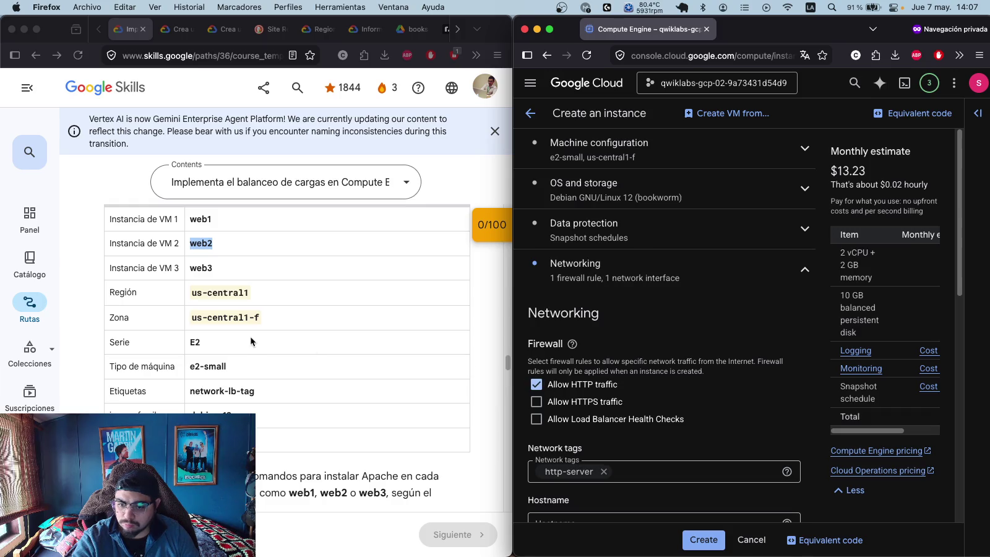
- Add the network-lb-tag network tag and create the web2 instance
{"action": "left_click_drag", "start_coordinate": [262, 317], "coordinate": [178, 322]}
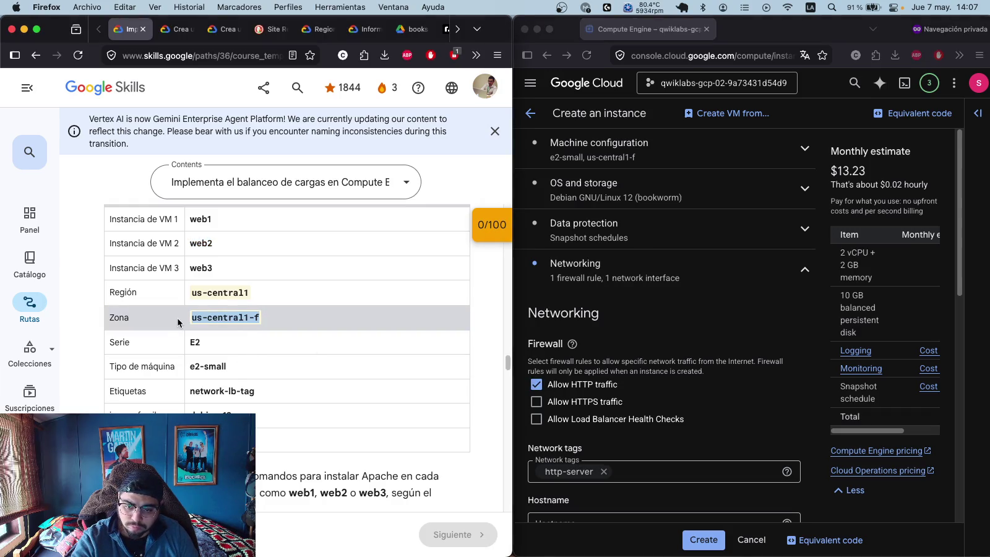
{"action": "left_click_drag", "start_coordinate": [257, 391], "coordinate": [180, 395]}
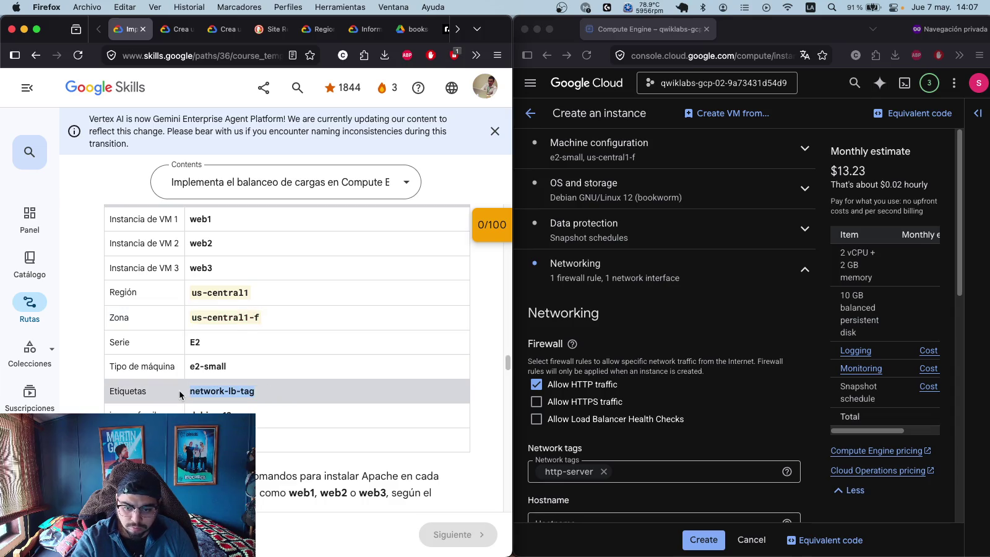
{"action": "left_click", "coordinate": [652, 480]}
{"action": "key", "text": "super+v"}
{"action": "key", "text": "Return"}
{"action": "scroll", "coordinate": [724, 413], "scroll_direction": "down", "scroll_amount": 3}
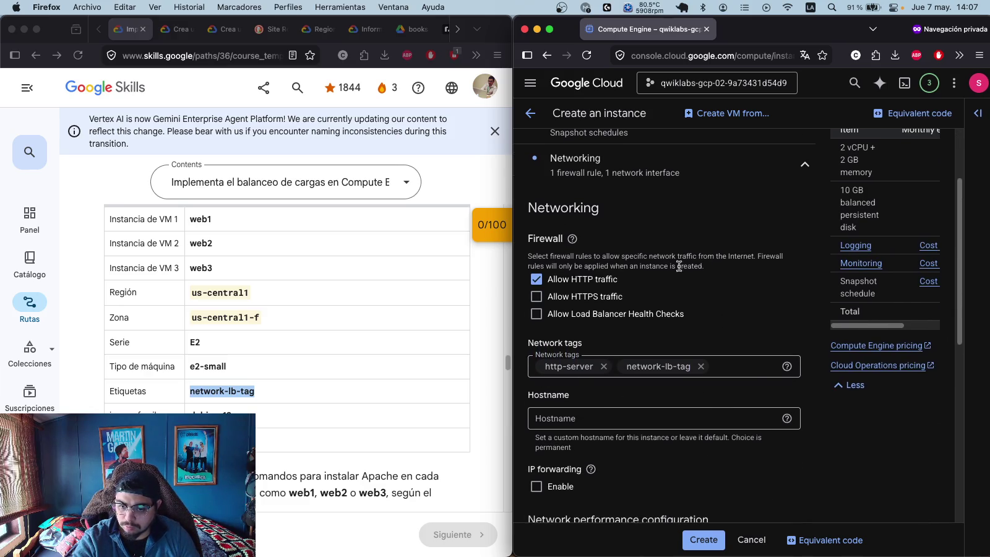
{"action": "scroll", "coordinate": [686, 365], "scroll_direction": "down", "scroll_amount": 10}
{"action": "mouse_move", "coordinate": [684, 354]}
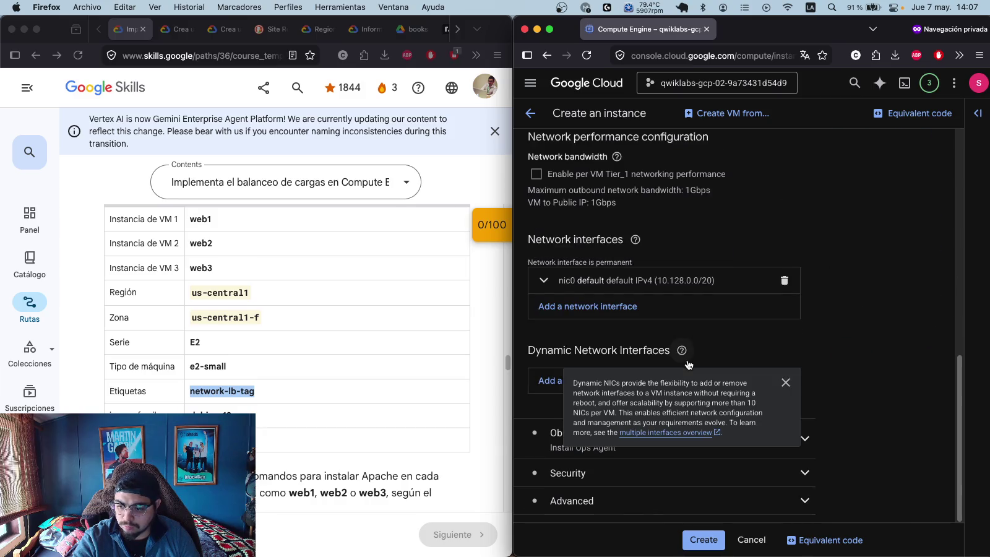
{"action": "left_click", "coordinate": [702, 541]}
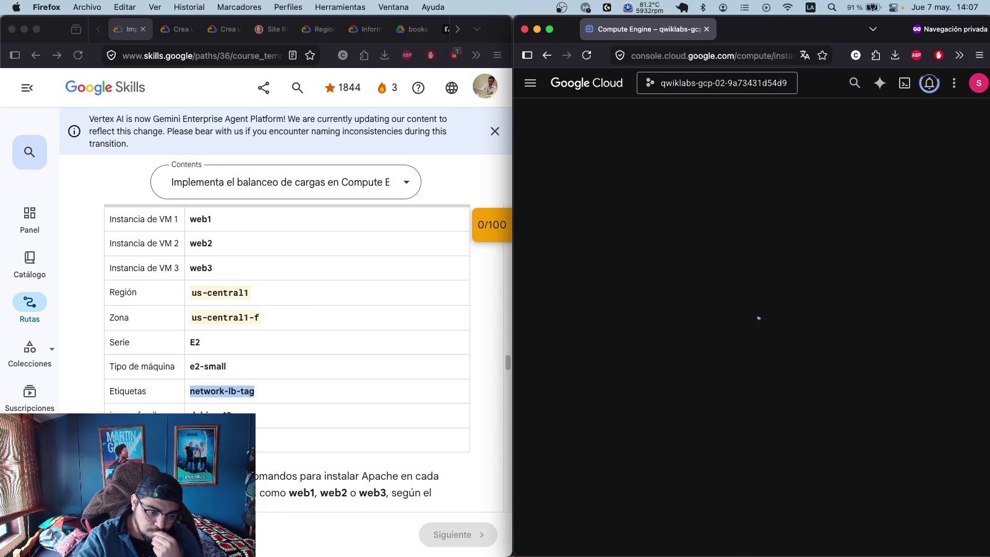
- Wait for web2 to run, test its external IP (connection fails), and scroll the instance list
{"action": "left_click_drag", "start_coordinate": [879, 311], "coordinate": [680, 316]}
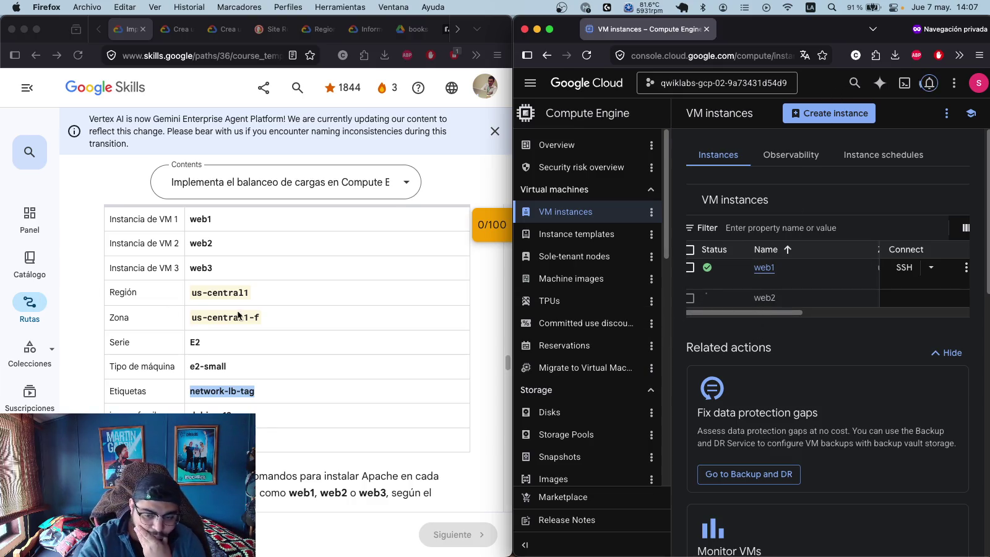
{"action": "scroll", "coordinate": [238, 315], "scroll_direction": "down", "scroll_amount": 5}
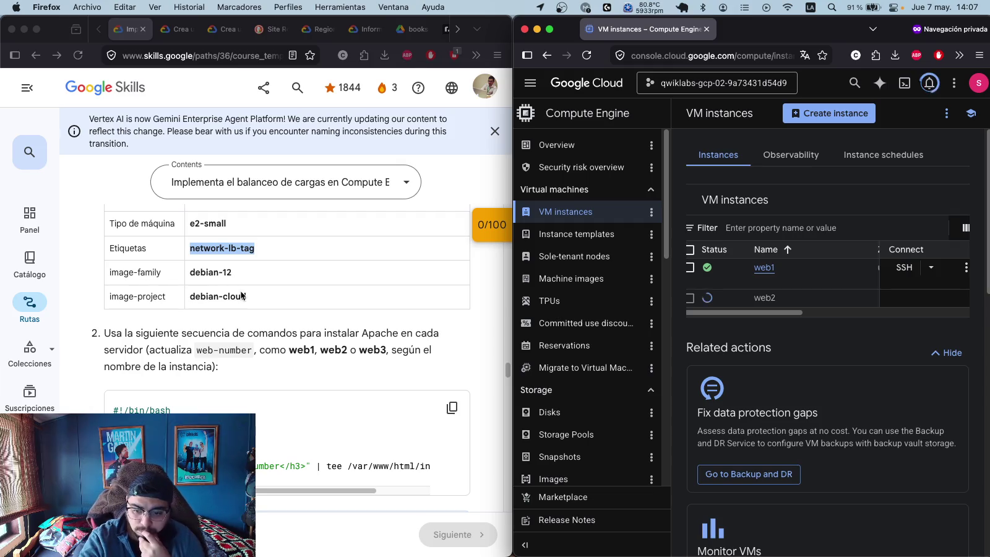
{"action": "scroll", "coordinate": [251, 295], "scroll_direction": "down", "scroll_amount": 6}
{"action": "scroll", "coordinate": [262, 289], "scroll_direction": "down", "scroll_amount": 2}
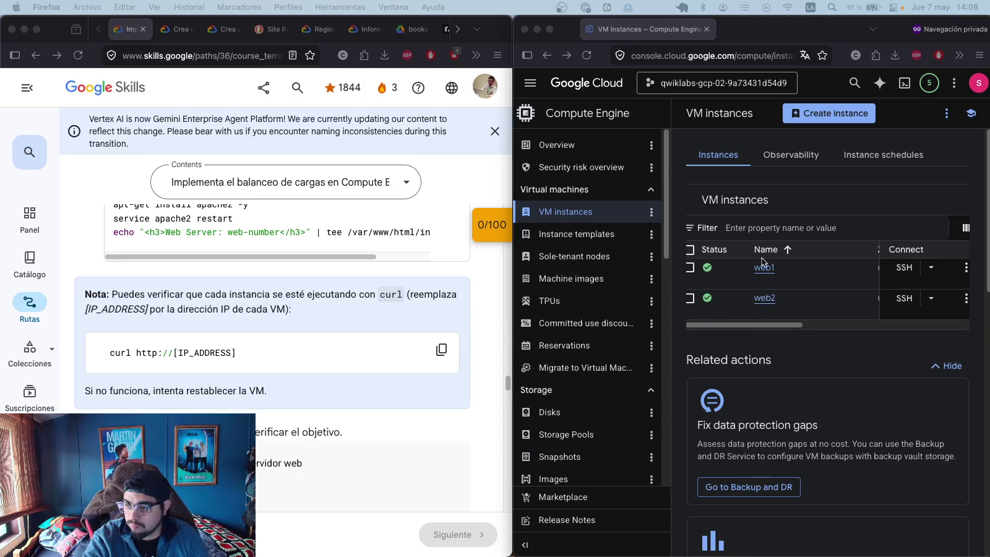
{"action": "left_click_drag", "start_coordinate": [791, 325], "coordinate": [956, 326]}
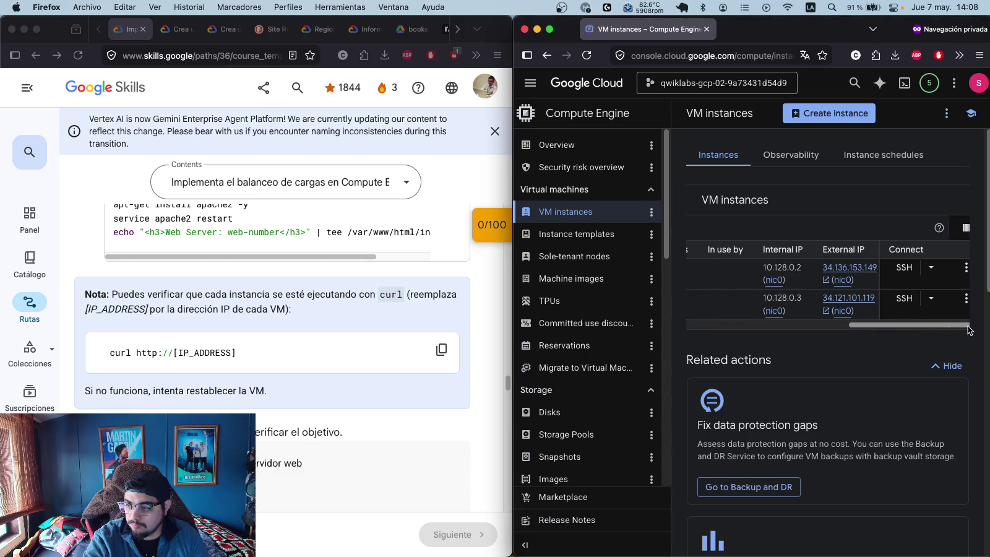
{"action": "left_click", "coordinate": [856, 298]}
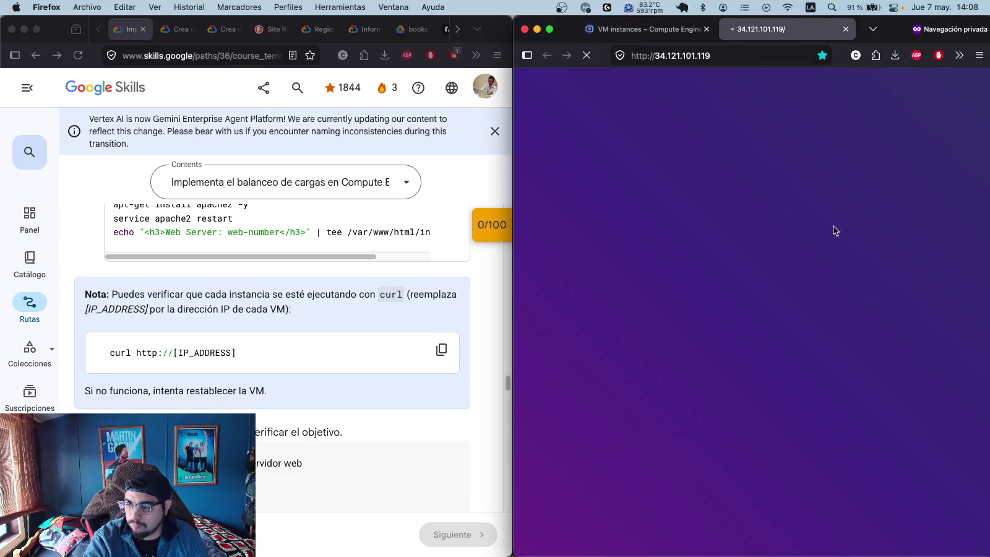
{"action": "left_click", "coordinate": [846, 29]}
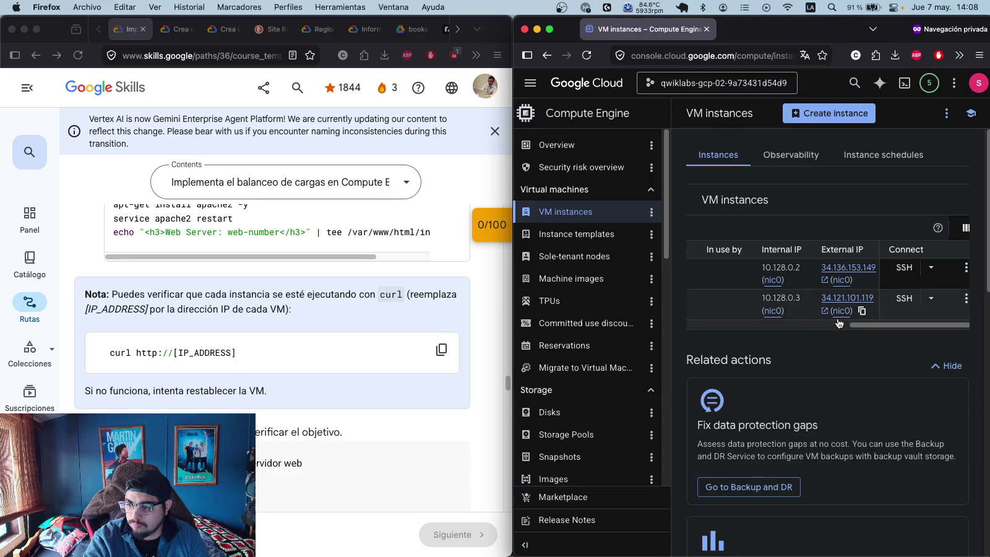
{"action": "left_click_drag", "start_coordinate": [874, 326], "coordinate": [690, 326]}
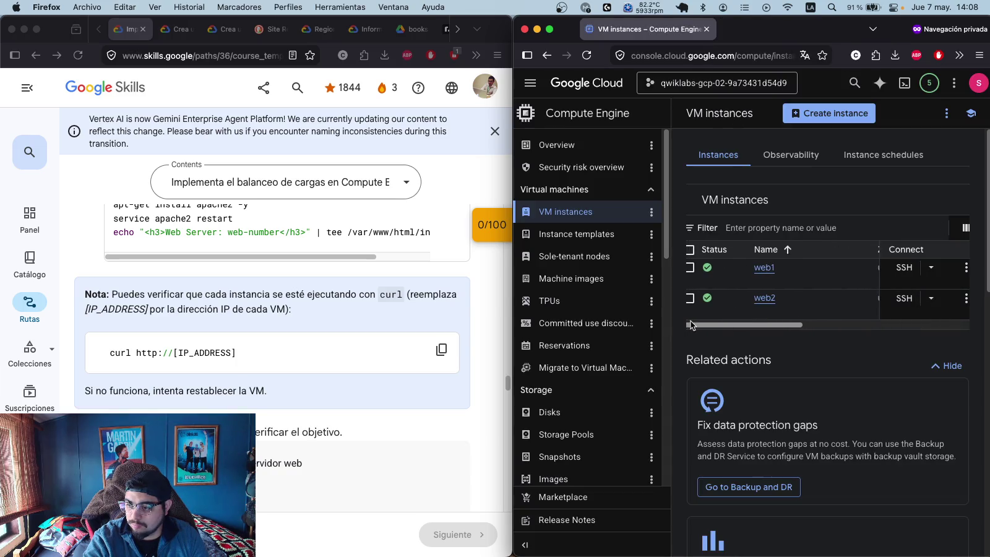
{"action": "left_click_drag", "start_coordinate": [791, 320], "coordinate": [916, 322]}
{"action": "scroll", "coordinate": [843, 321], "scroll_direction": "right", "scroll_amount": 3}
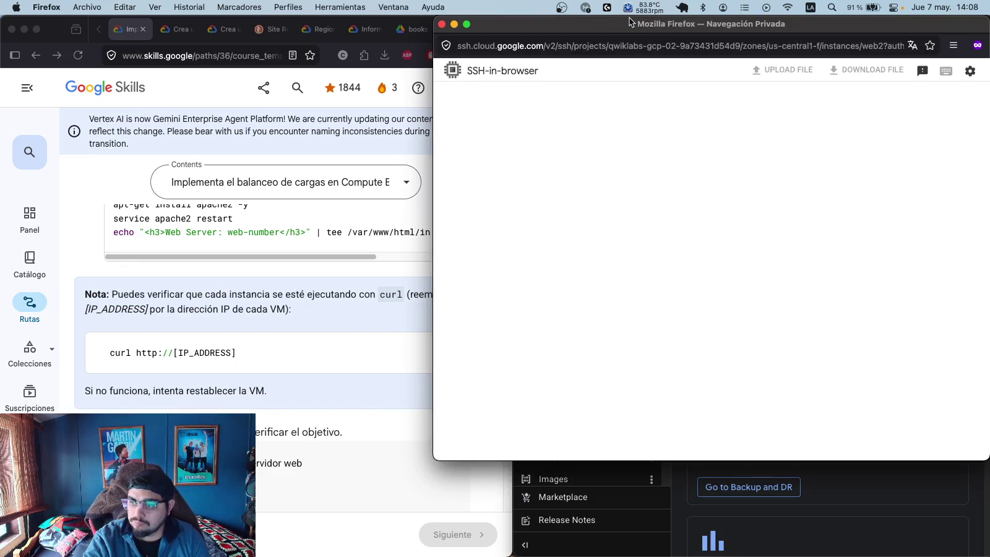
- Authorize SSH to web2 and run the pasted Apache install commands
{"action": "left_click_drag", "start_coordinate": [631, 20], "coordinate": [630, 189]}
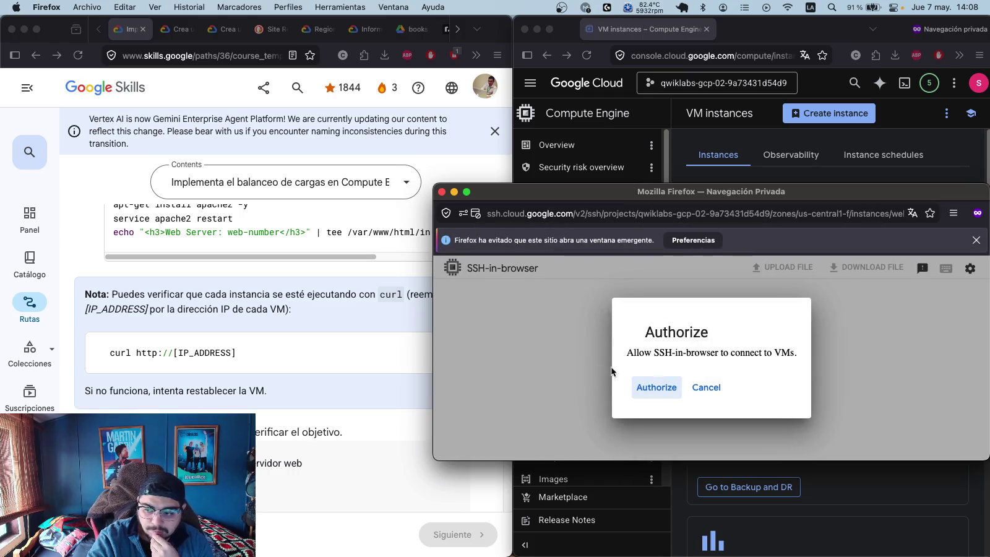
{"action": "left_click", "coordinate": [657, 389]}
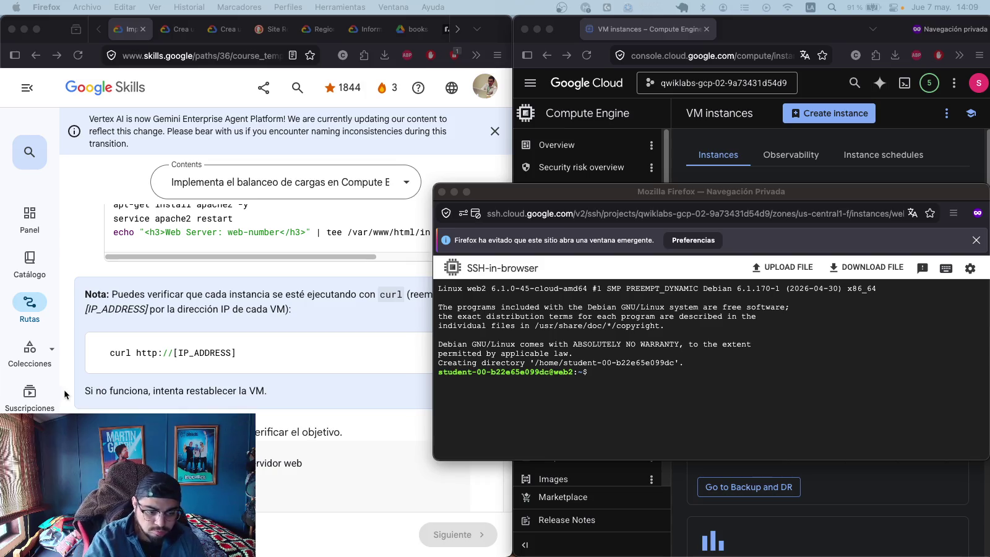
{"action": "left_click", "coordinate": [620, 378]}
{"action": "type", "text": "sudo apt-get update sudo apt-get install apache2 -y sudo systemctl restart apache2 echo \"<h3>Web Server: web-02</h3>\" | sudo tee /var/www/html/index.html"}
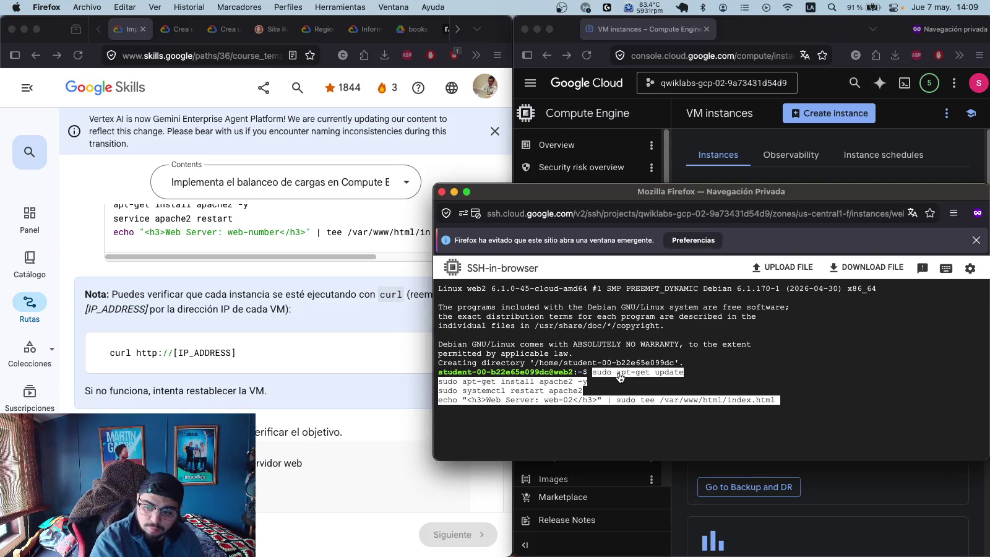
{"action": "key", "text": "Return"}
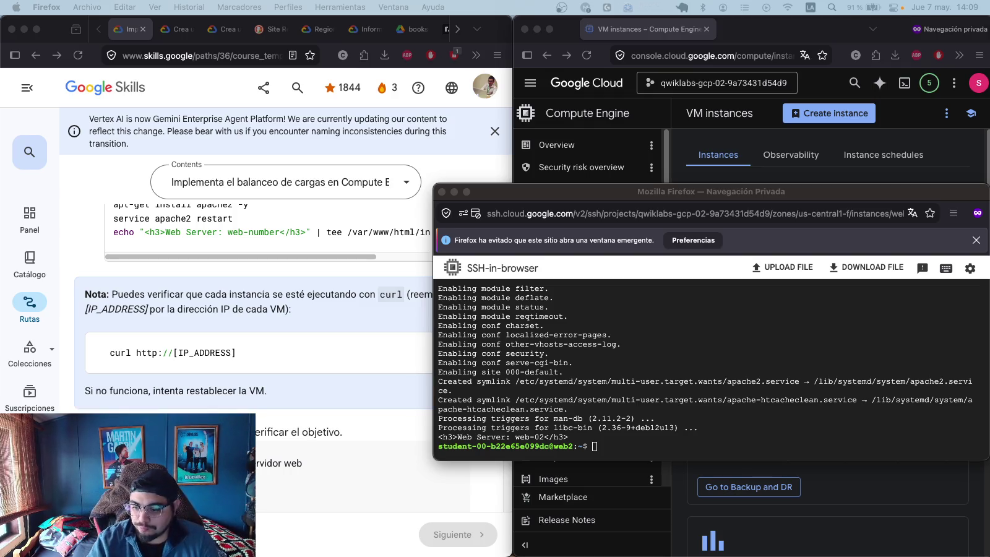
- Verify web2's external IP serves 'Web Server: web-02'
{"action": "left_click", "coordinate": [910, 123]}
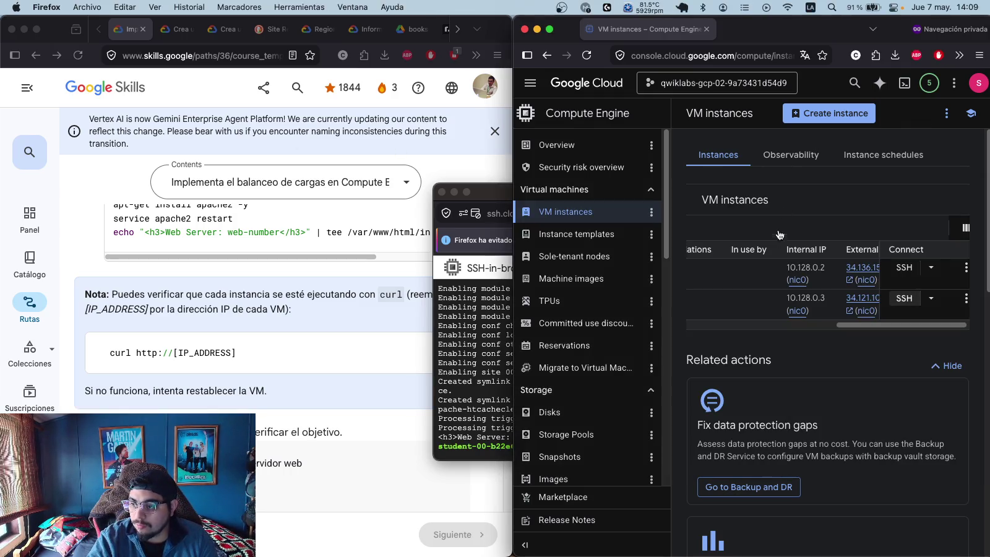
{"action": "left_click", "coordinate": [867, 299]}
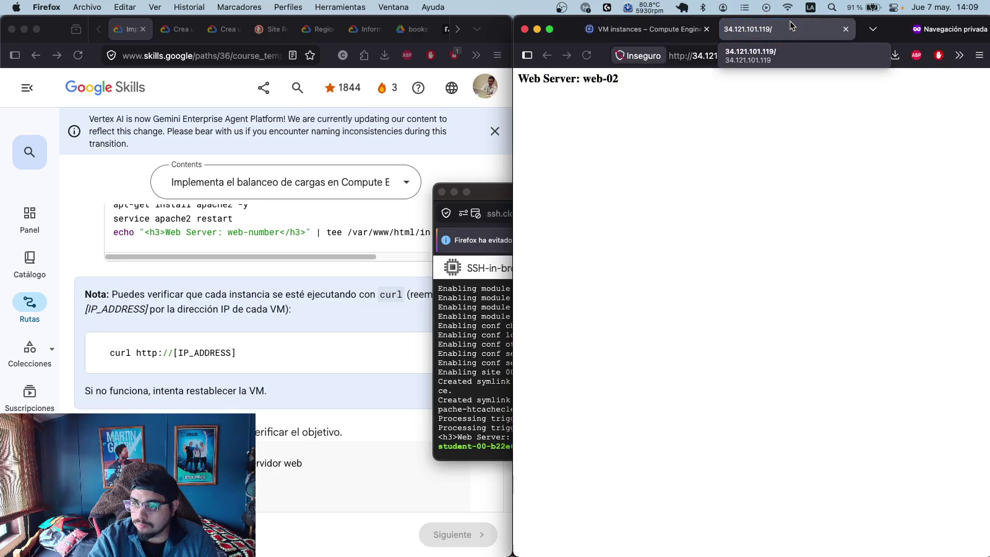
{"action": "left_click", "coordinate": [846, 29]}
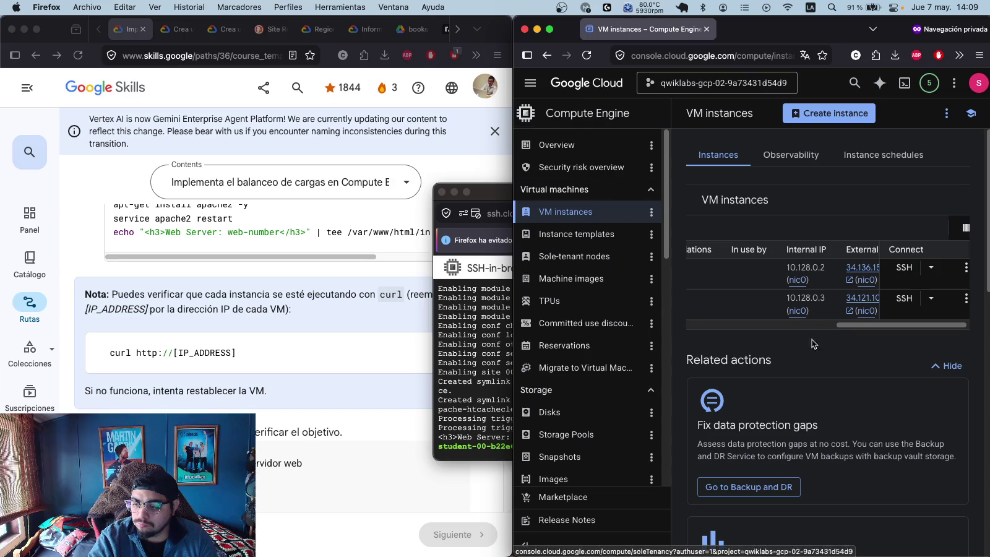
{"action": "left_click_drag", "start_coordinate": [860, 320], "coordinate": [698, 322]}
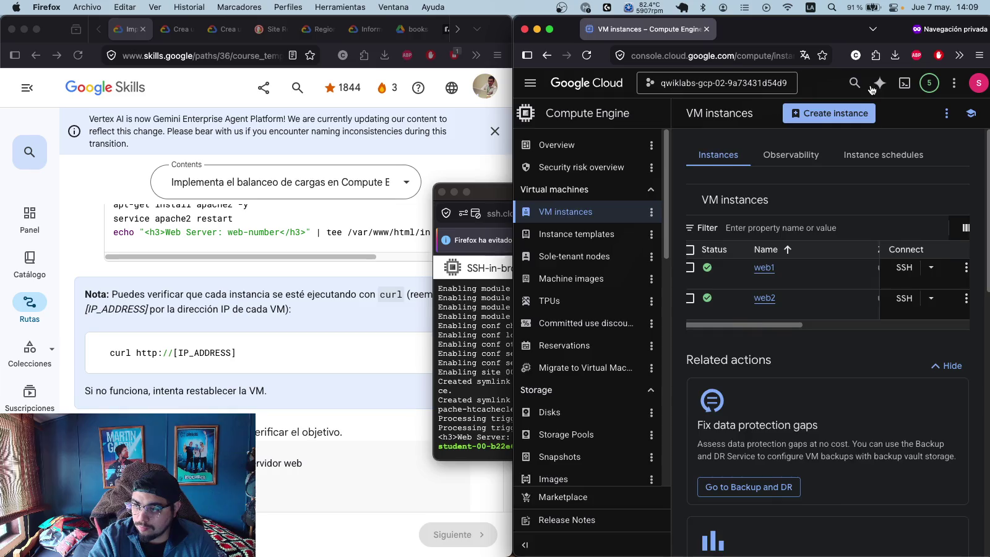
- Start a new VM instance and close the web2 SSH session window
{"action": "left_click", "coordinate": [854, 113]}
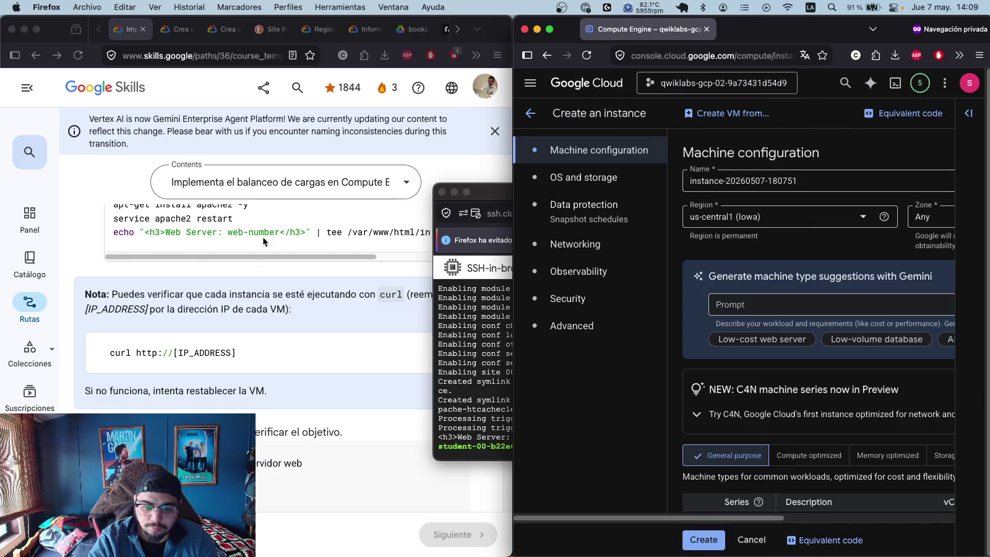
{"action": "left_click", "coordinate": [326, 306]}
{"action": "scroll", "coordinate": [326, 306], "scroll_direction": "up", "scroll_amount": 3}
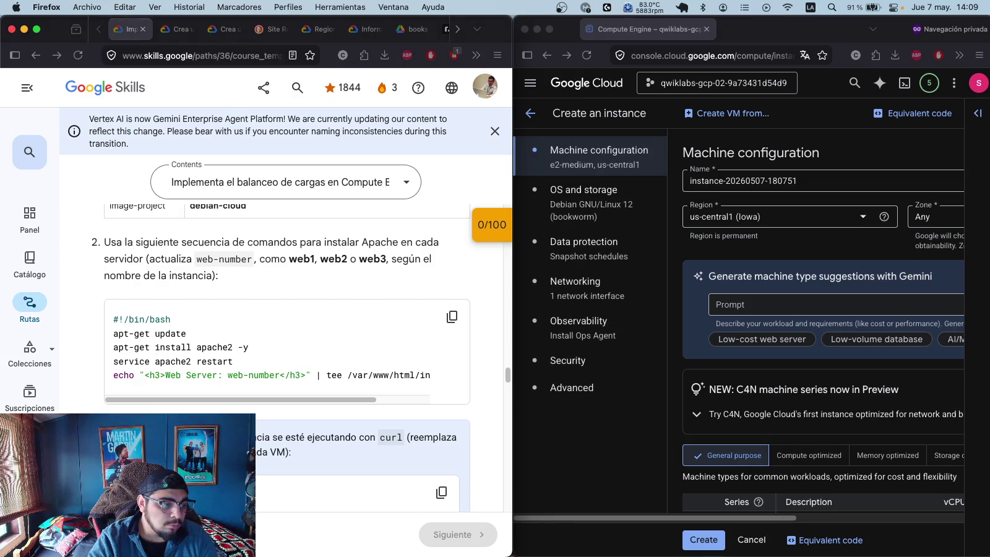
{"action": "key", "text": "super+grave"}
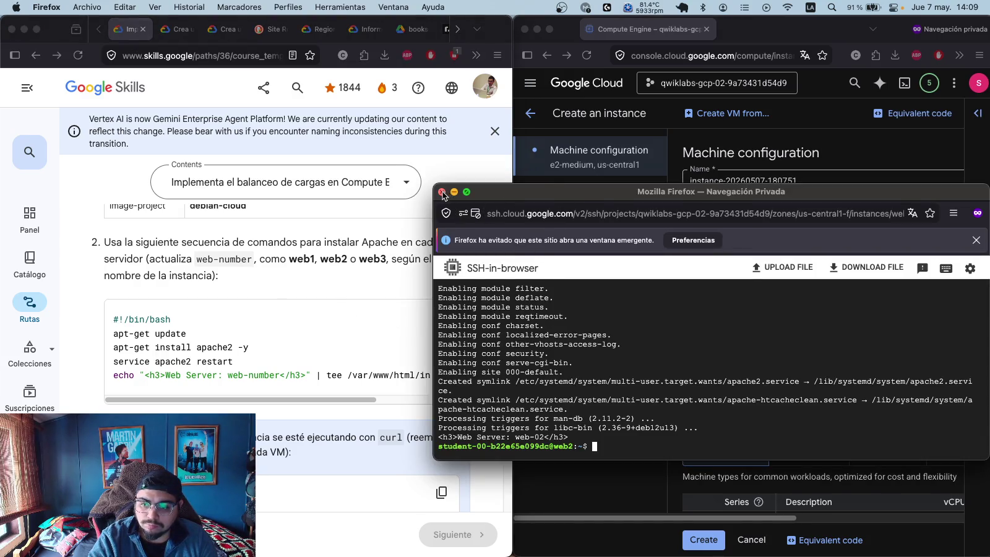
{"action": "left_click", "coordinate": [442, 192]}
- Name the new instance web3 and place it in zone us-central1-f
{"action": "scroll", "coordinate": [211, 311], "scroll_direction": "up", "scroll_amount": 2}
{"action": "scroll", "coordinate": [211, 312], "scroll_direction": "up", "scroll_amount": 5}
{"action": "double_click", "coordinate": [212, 283]}
{"action": "key", "text": "super+c"}
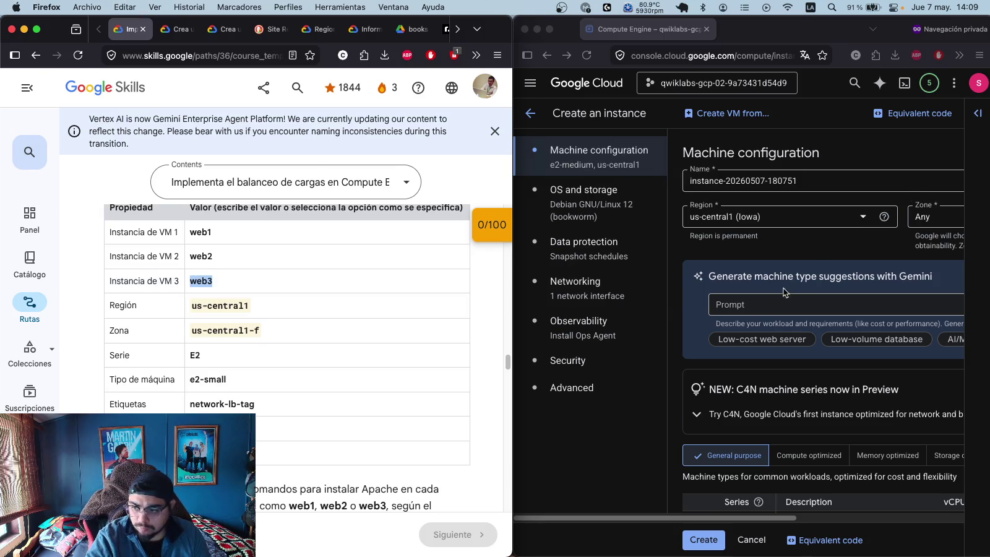
{"action": "left_click", "coordinate": [818, 182]}
{"action": "key", "text": "super+a"}
{"action": "key", "text": "super+v"}
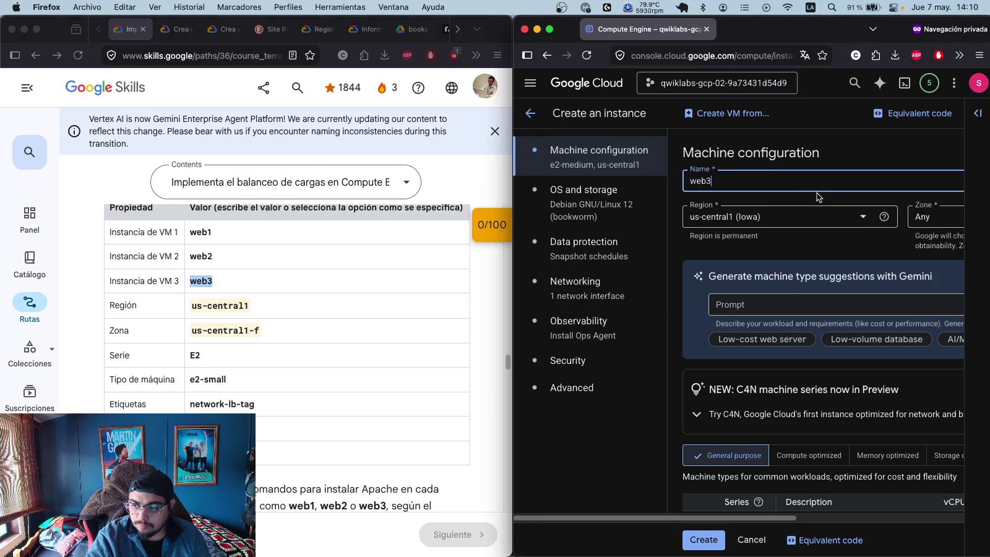
{"action": "left_click", "coordinate": [929, 216]}
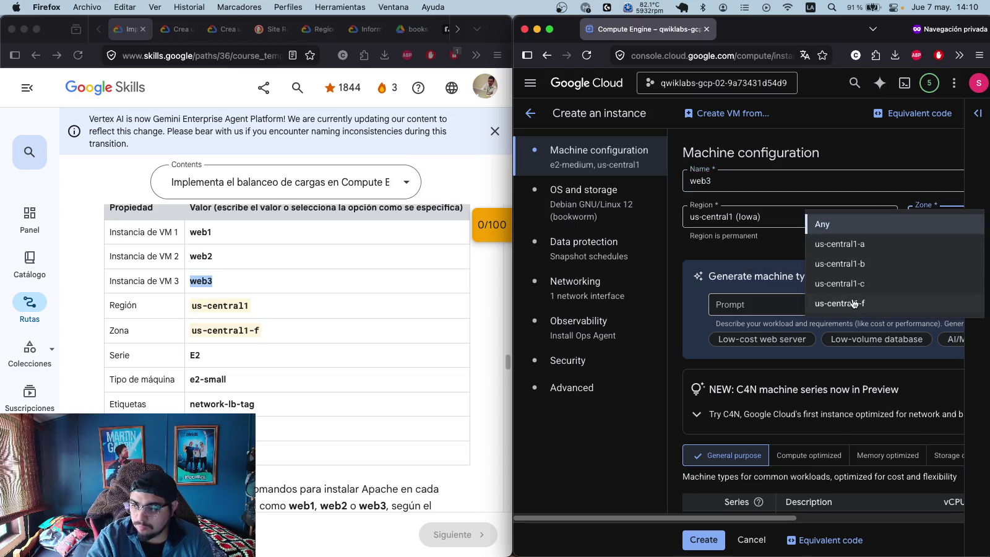
{"action": "left_click", "coordinate": [854, 303]}
- Choose the e2-small machine type for web3
{"action": "scroll", "coordinate": [763, 295], "scroll_direction": "down", "scroll_amount": 10}
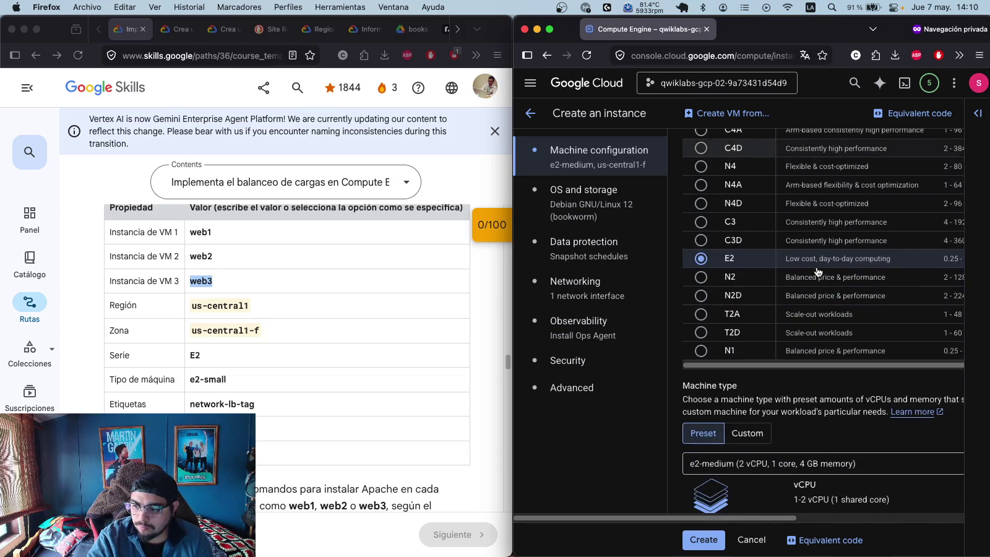
{"action": "scroll", "coordinate": [817, 273], "scroll_direction": "down", "scroll_amount": 5}
{"action": "left_click", "coordinate": [757, 322]}
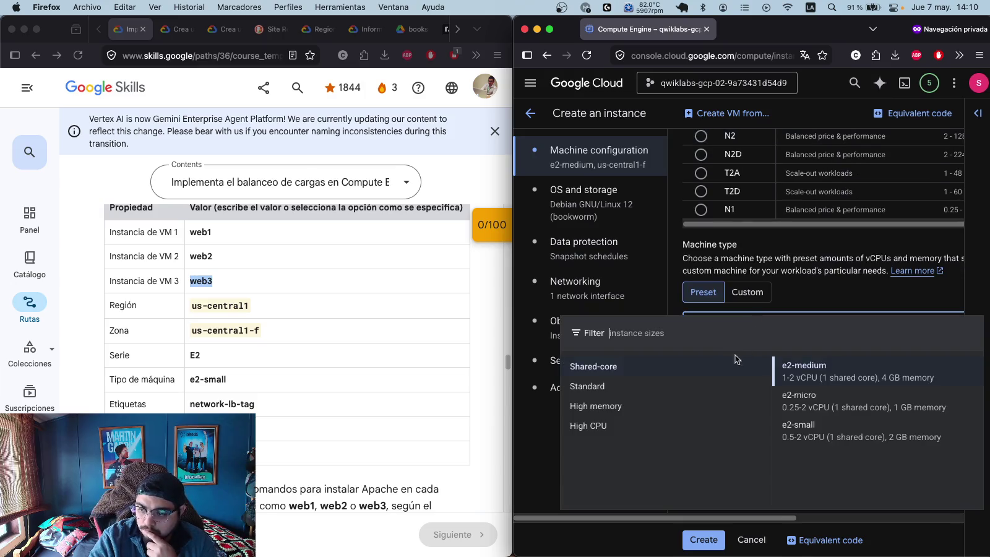
{"action": "left_click", "coordinate": [802, 432]}
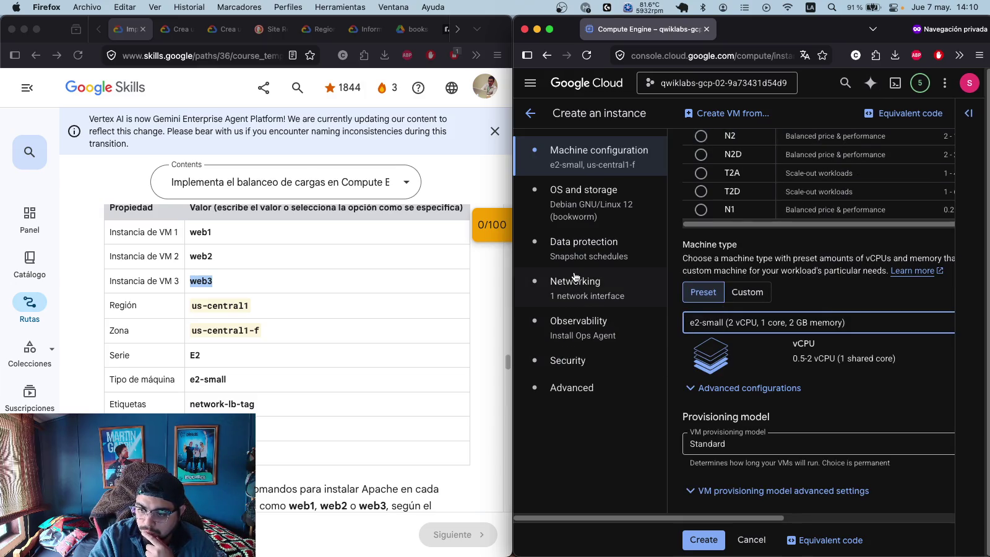
- Add network tag network-lb-tag, allow HTTP traffic, and create the web3 instance
{"action": "left_click", "coordinate": [574, 279]}
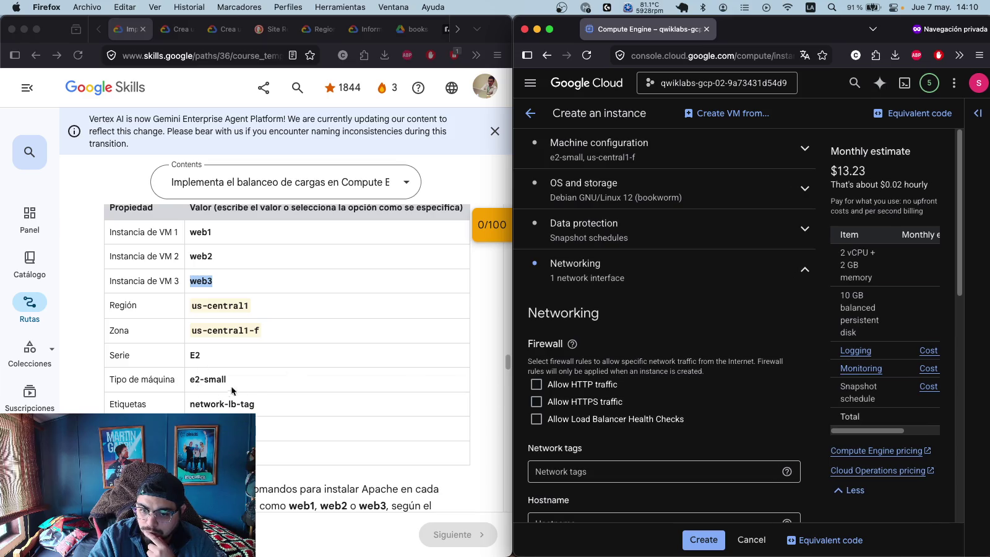
{"action": "left_click_drag", "start_coordinate": [260, 402], "coordinate": [188, 399]}
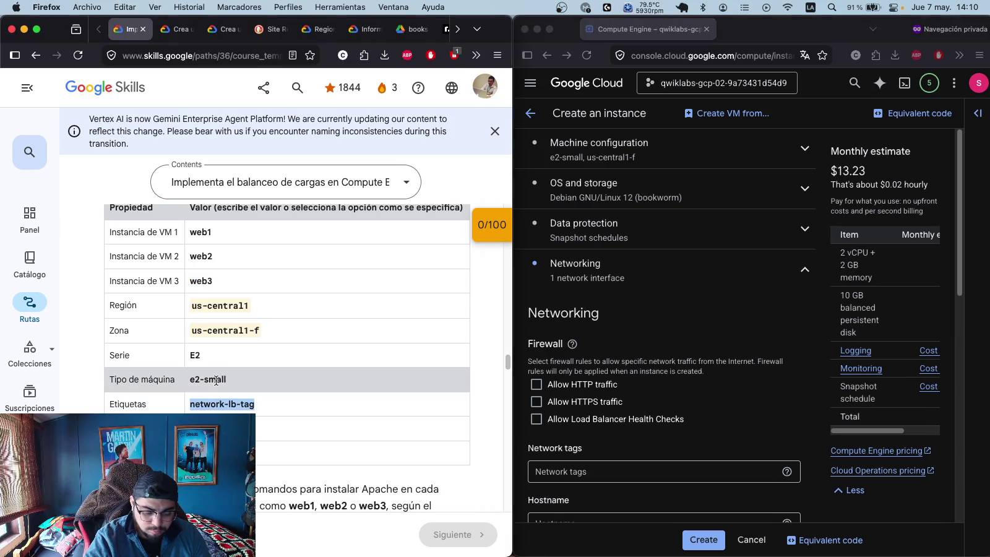
{"action": "left_click", "coordinate": [625, 464]}
{"action": "type", "text": "network-lb-tag"}
{"action": "key", "text": "Return"}
{"action": "left_click", "coordinate": [575, 390]}
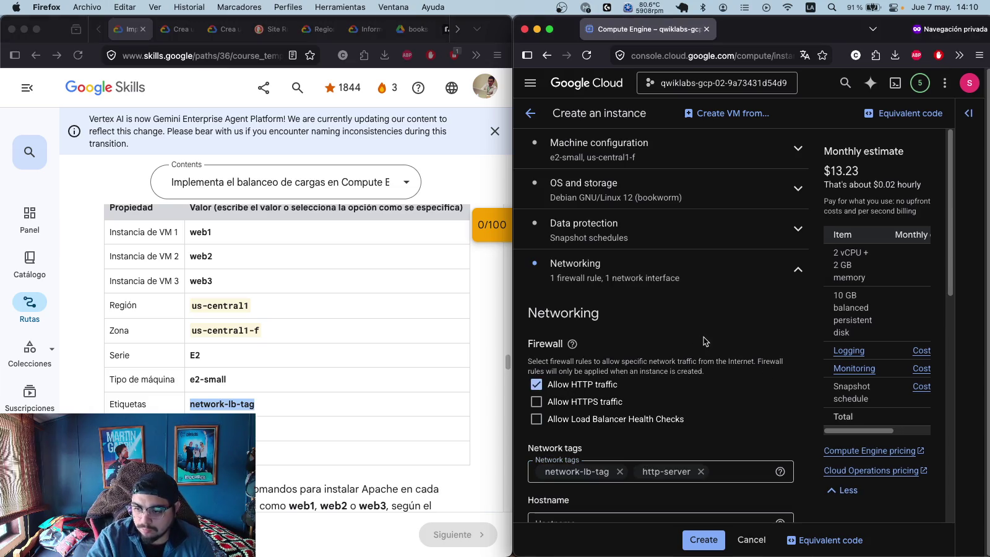
{"action": "scroll", "coordinate": [704, 337], "scroll_direction": "down", "scroll_amount": 7}
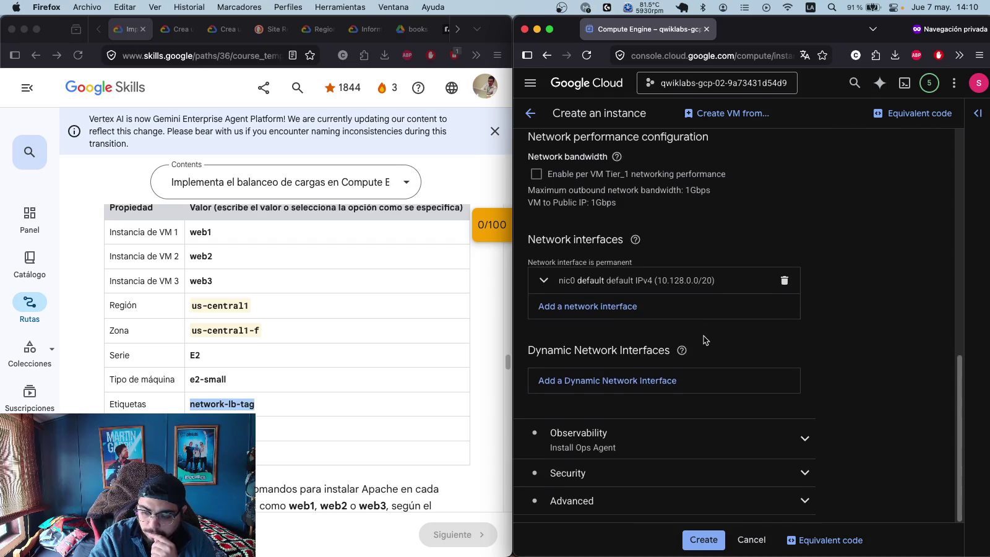
{"action": "left_click", "coordinate": [704, 539]}
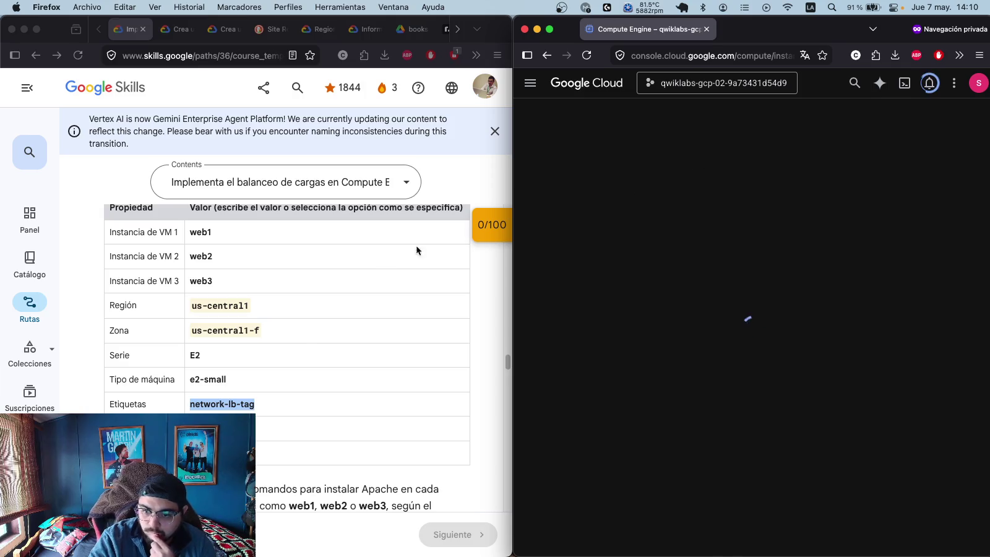
- Find web3 in the VM instances list and view its network interface details
{"action": "scroll", "coordinate": [416, 249], "scroll_direction": "down", "scroll_amount": 5}
{"action": "scroll", "coordinate": [304, 369], "scroll_direction": "down", "scroll_amount": 3}
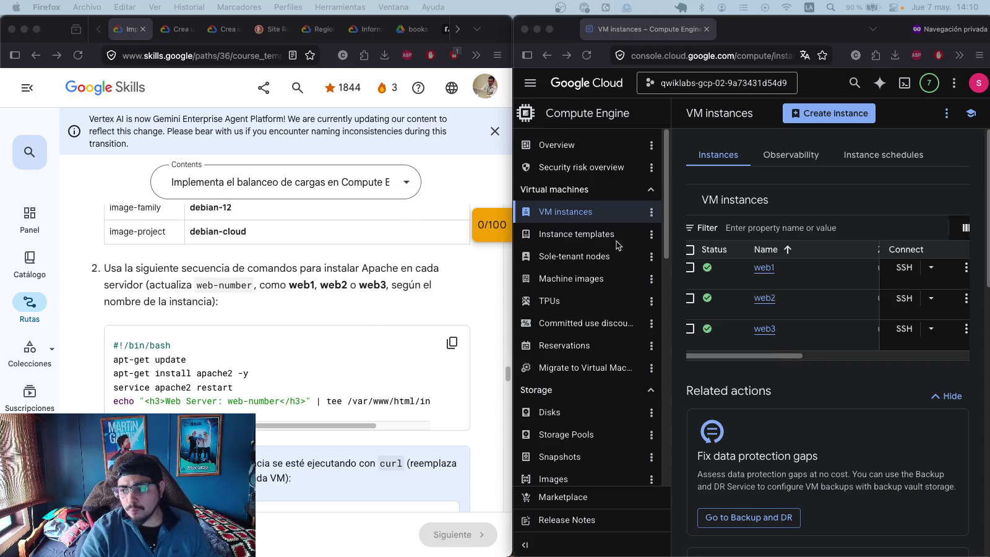
{"action": "right_click", "coordinate": [266, 355]}
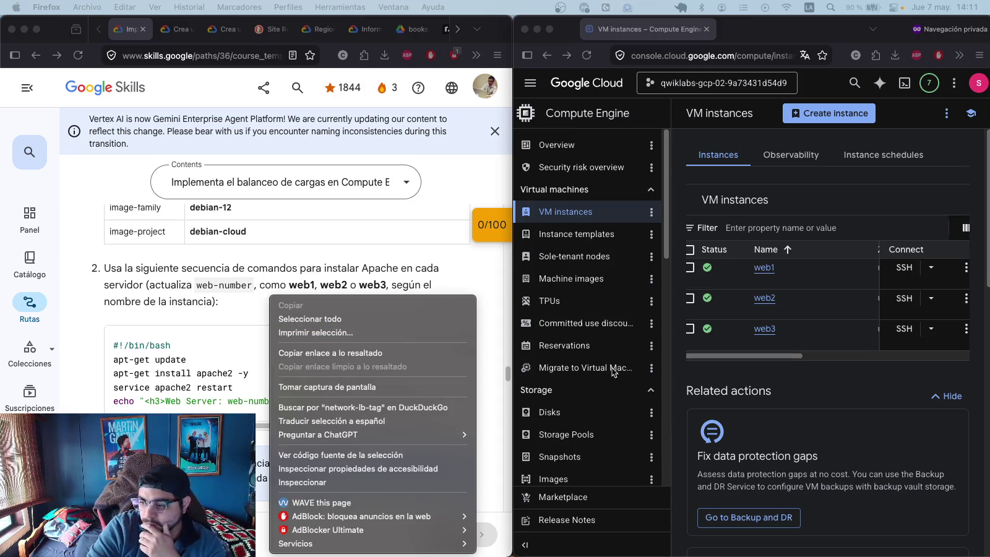
{"action": "left_click", "coordinate": [805, 371]}
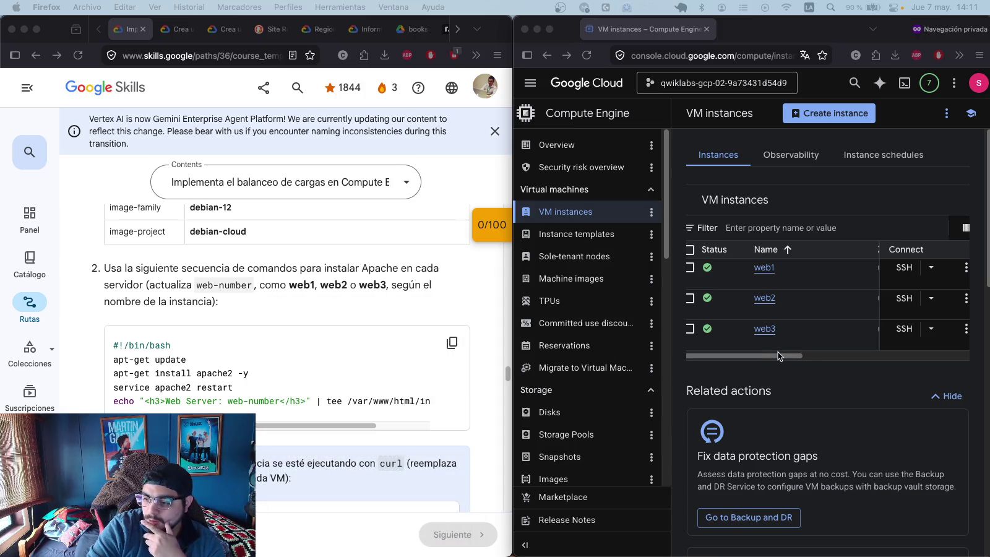
{"action": "left_click", "coordinate": [778, 351]}
{"action": "left_click_drag", "start_coordinate": [760, 355], "coordinate": [909, 358]}
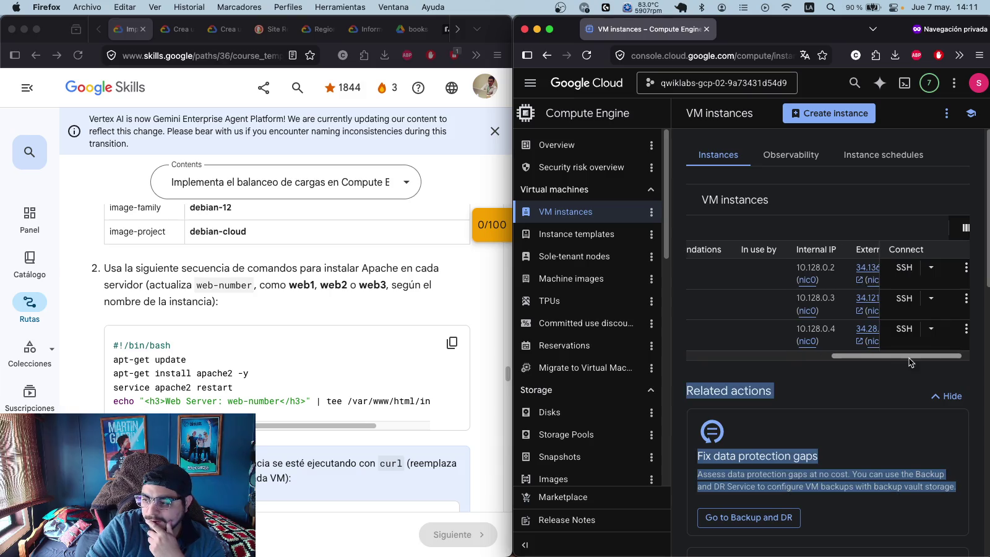
{"action": "left_click", "coordinate": [869, 341]}
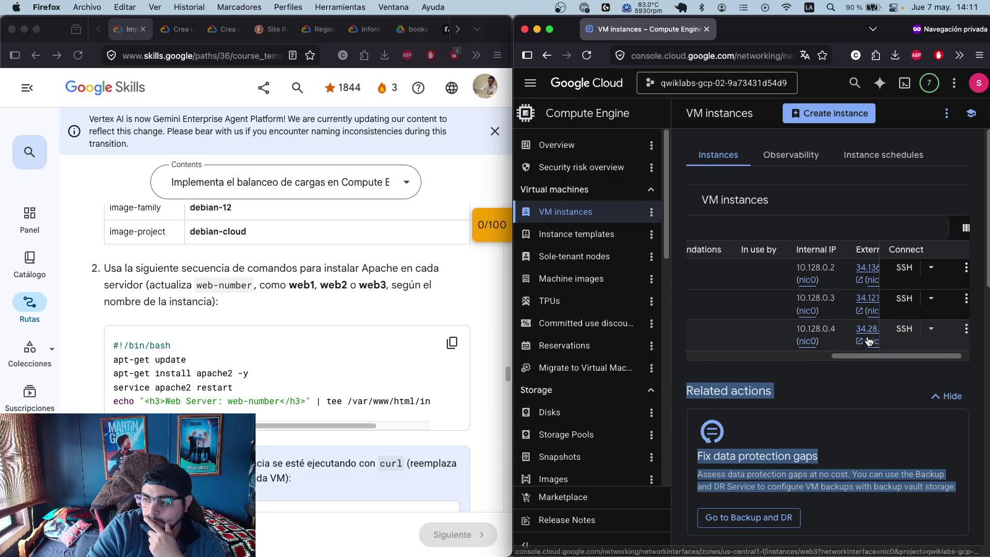
- Try web3's external IP link from the VM list, then open an SSH session to web3
{"action": "left_click", "coordinate": [547, 55]}
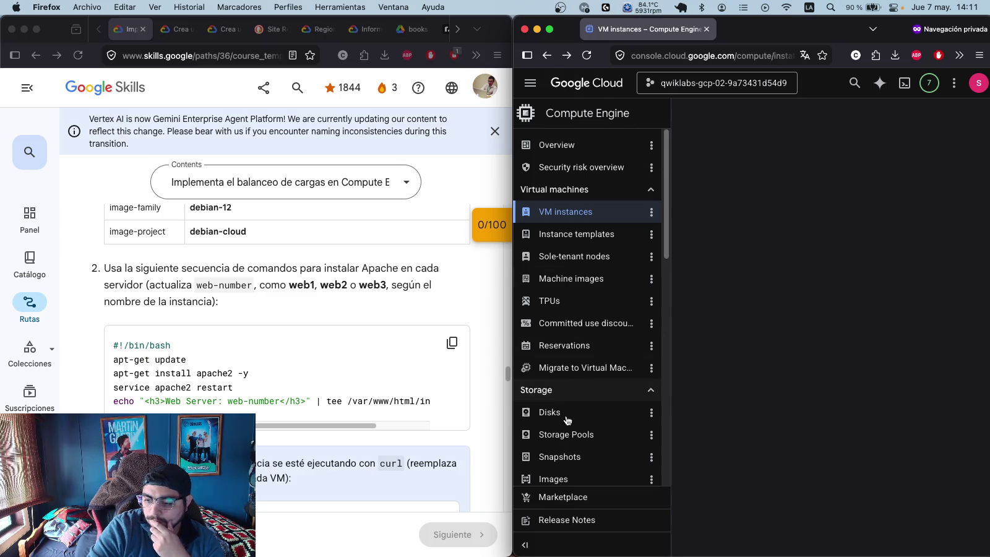
{"action": "key", "text": "super+a"}
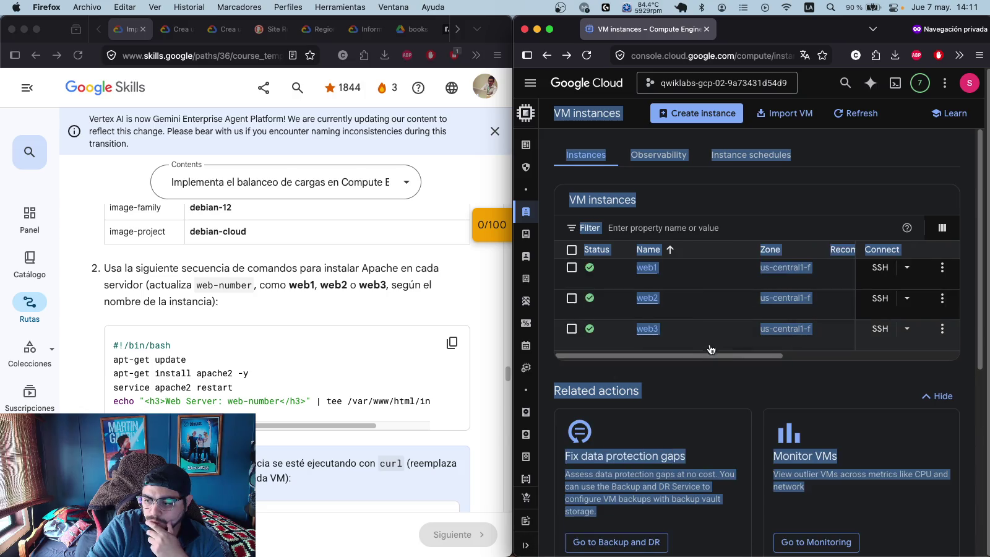
{"action": "left_click", "coordinate": [750, 379]}
{"action": "left_click_drag", "start_coordinate": [760, 356], "coordinate": [933, 354]}
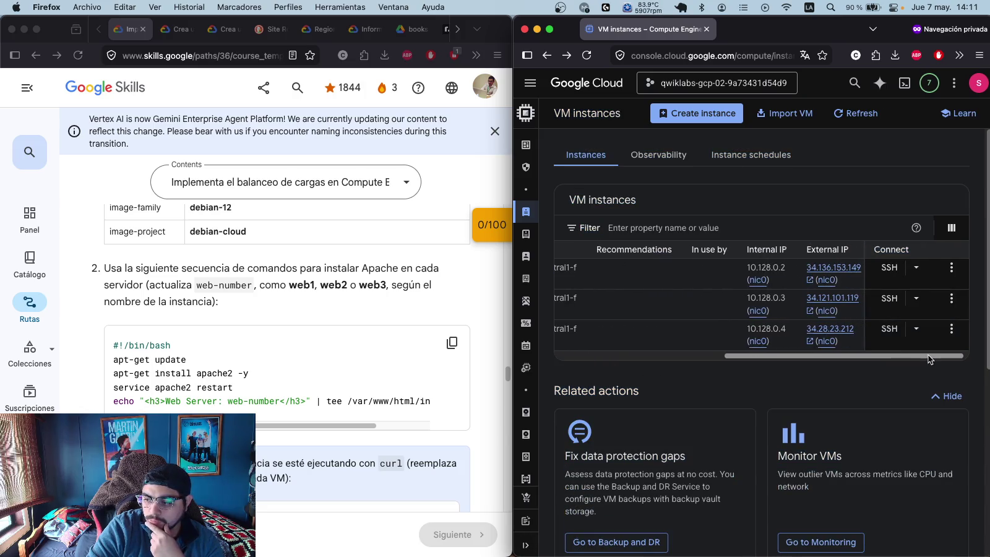
{"action": "left_click", "coordinate": [822, 332]}
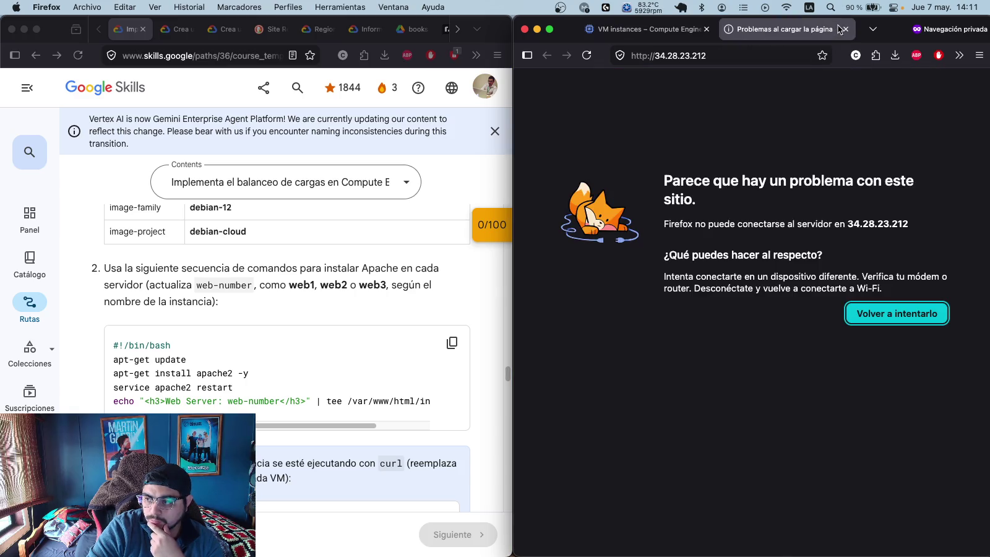
{"action": "left_click", "coordinate": [845, 29]}
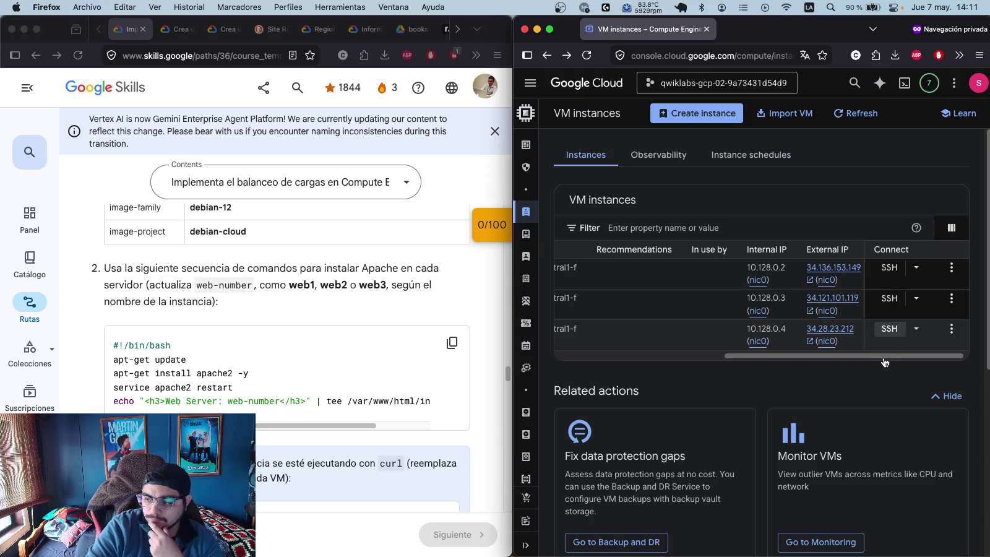
{"action": "left_click", "coordinate": [889, 332]}
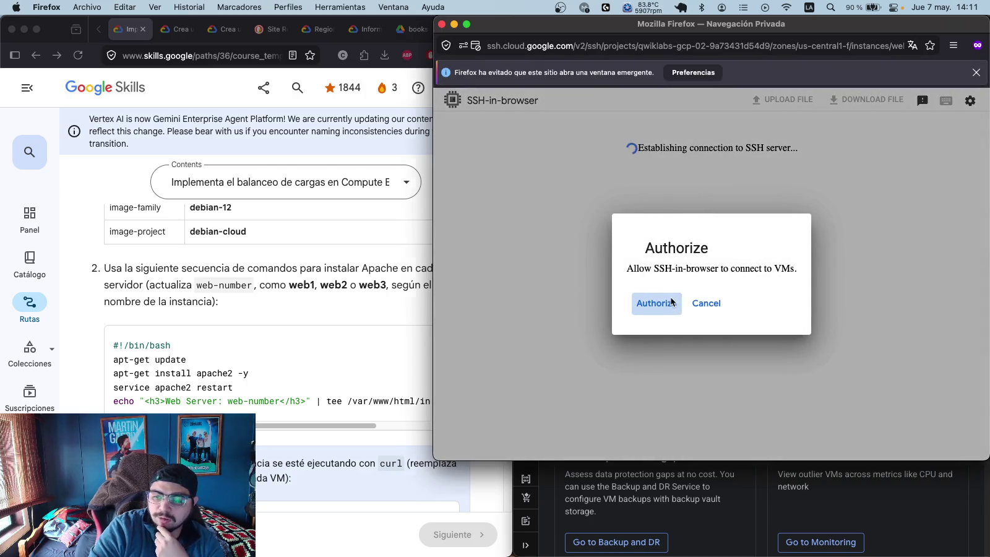
- Authorize SSH to web3 and run the pasted Apache install commands for 'Web Server: web-003'
{"action": "left_click", "coordinate": [673, 302]}
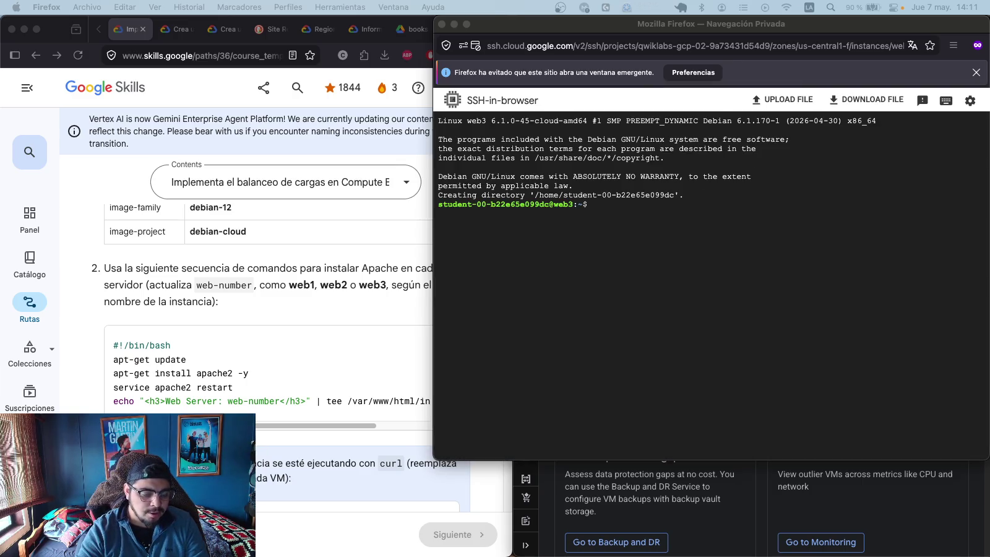
{"action": "left_click", "coordinate": [658, 220]}
{"action": "type", "text": "sudo apt-get update sudo apt-get install apache2 -y sudo systemctl restart apache2 echo \"<h3>Web Server: web-003</h3>\" | sudo tee /var/www/html/index.html"}
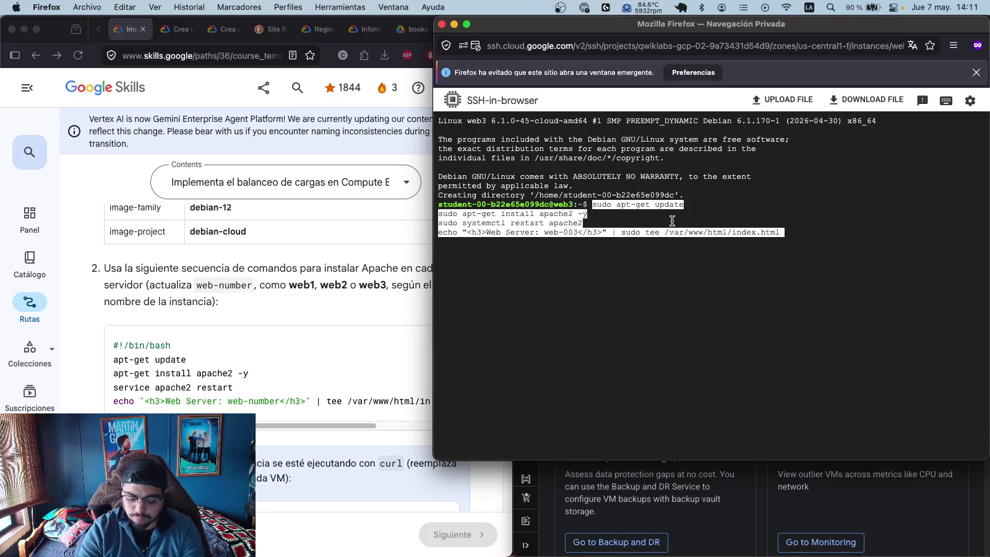
{"action": "key", "text": "Return"}
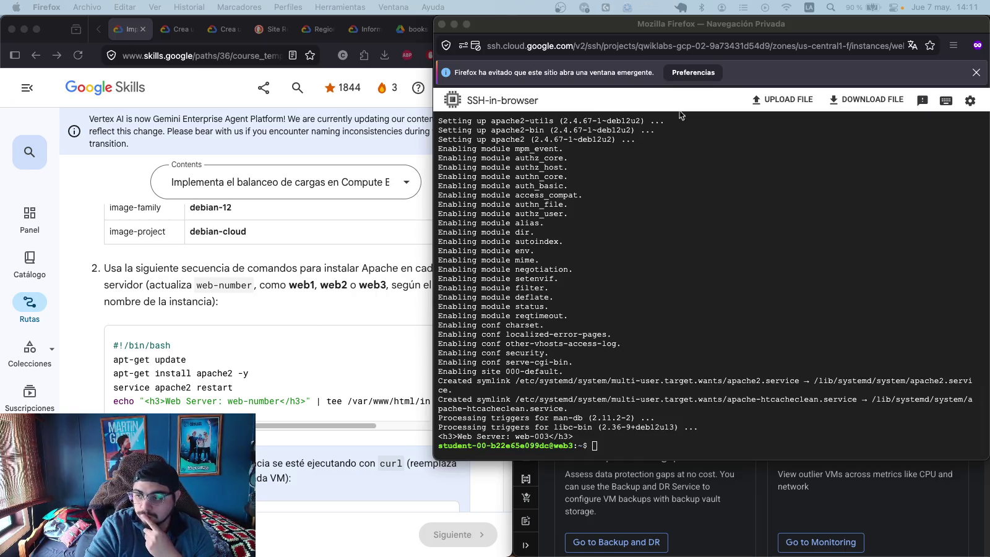
{"action": "mouse_move", "coordinate": [844, 29]}
{"action": "left_mouse_down"}
{"action": "mouse_move", "coordinate": [844, 172]}
{"action": "mouse_move", "coordinate": [414, 140]}
{"action": "left_mouse_up"}
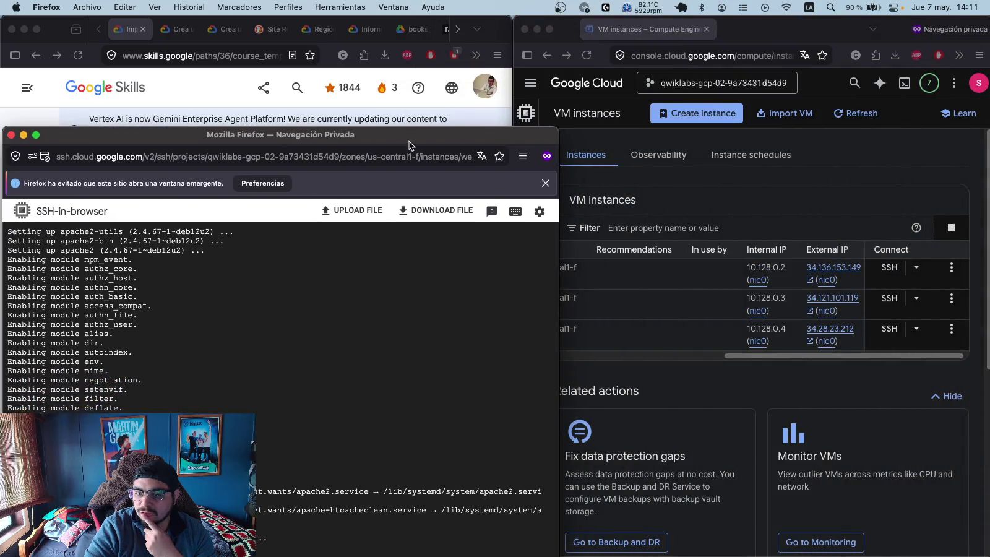
- Confirm web3's external IP 34.28.23.212 shows 'Web Server: web-003', then close that tab
{"action": "left_click", "coordinate": [821, 87]}
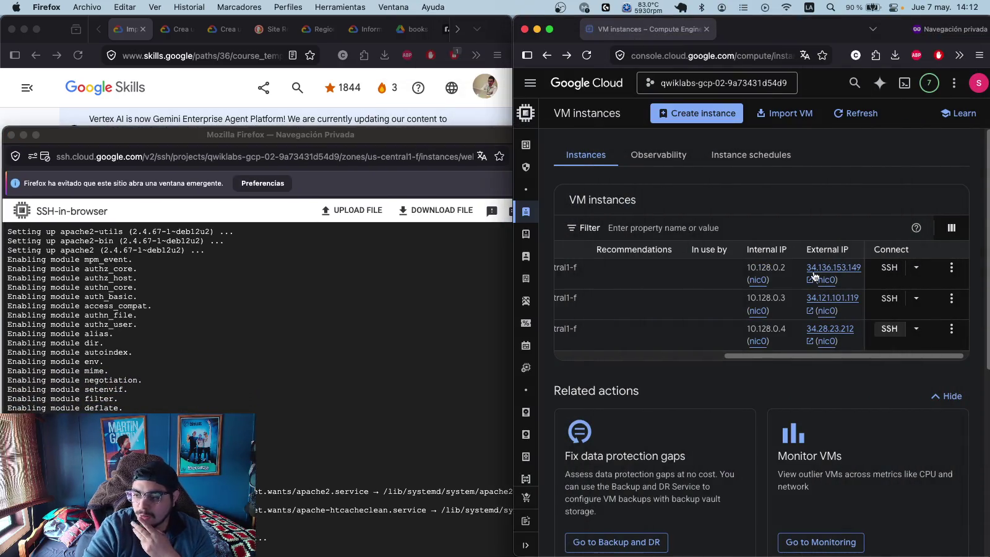
{"action": "left_click", "coordinate": [835, 328]}
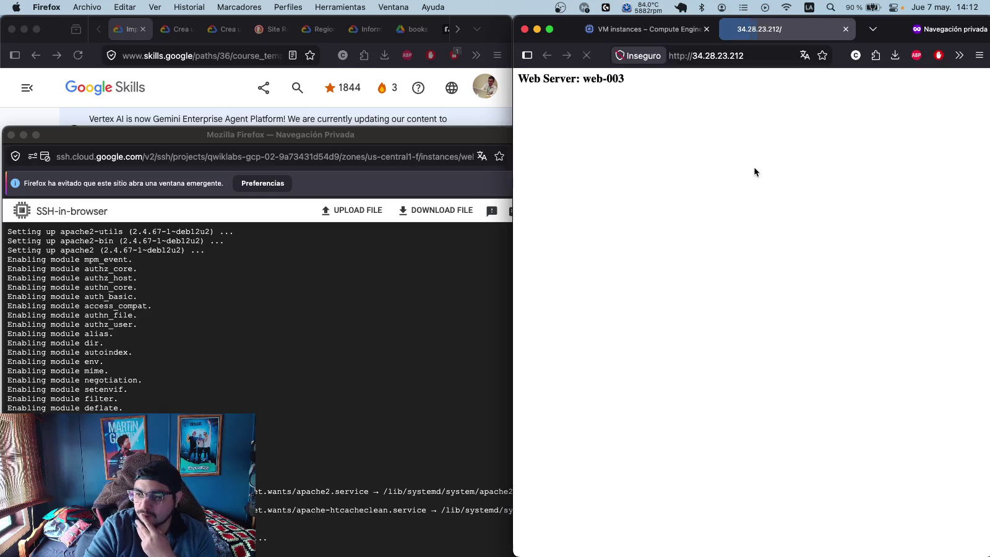
{"action": "left_click_drag", "start_coordinate": [625, 79], "coordinate": [529, 64]}
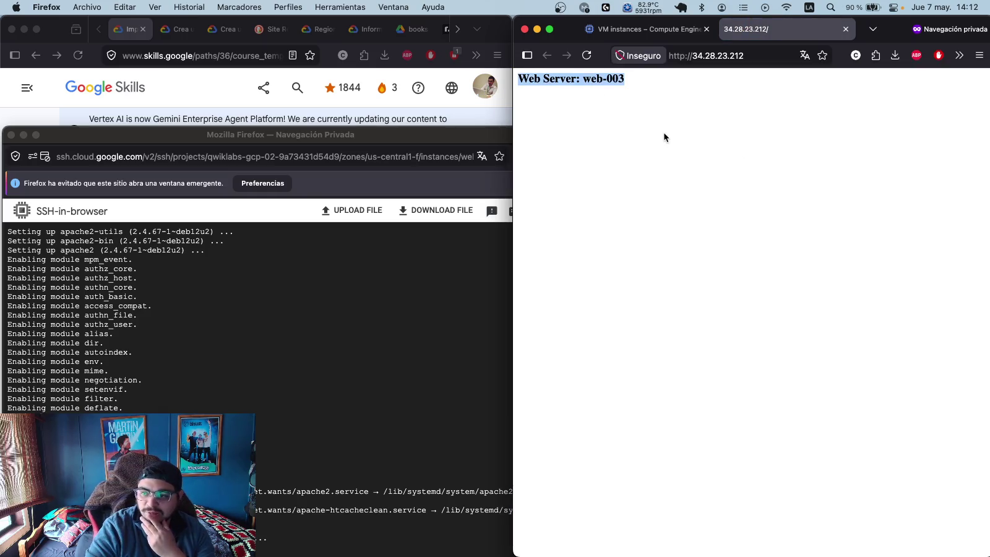
{"action": "left_click", "coordinate": [846, 29]}
{"action": "left_click_drag", "start_coordinate": [328, 136], "coordinate": [733, 105]}
{"action": "left_click", "coordinate": [356, 320]}
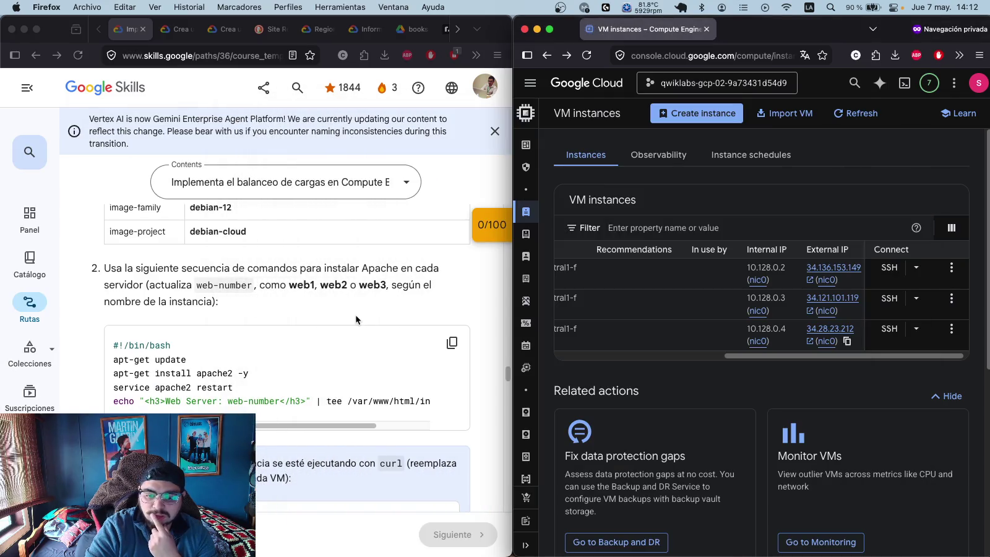
- Run the web server progress check and copy its web1 configuration error
{"action": "scroll", "coordinate": [356, 320], "scroll_direction": "down", "scroll_amount": 10}
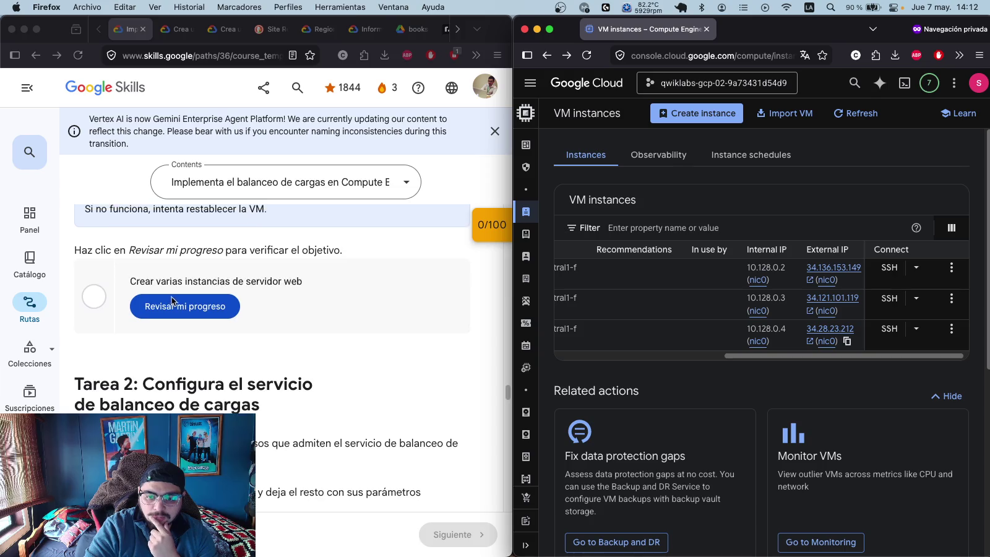
{"action": "scroll", "coordinate": [172, 302], "scroll_direction": "up", "scroll_amount": 1}
{"action": "left_click", "coordinate": [201, 334]}
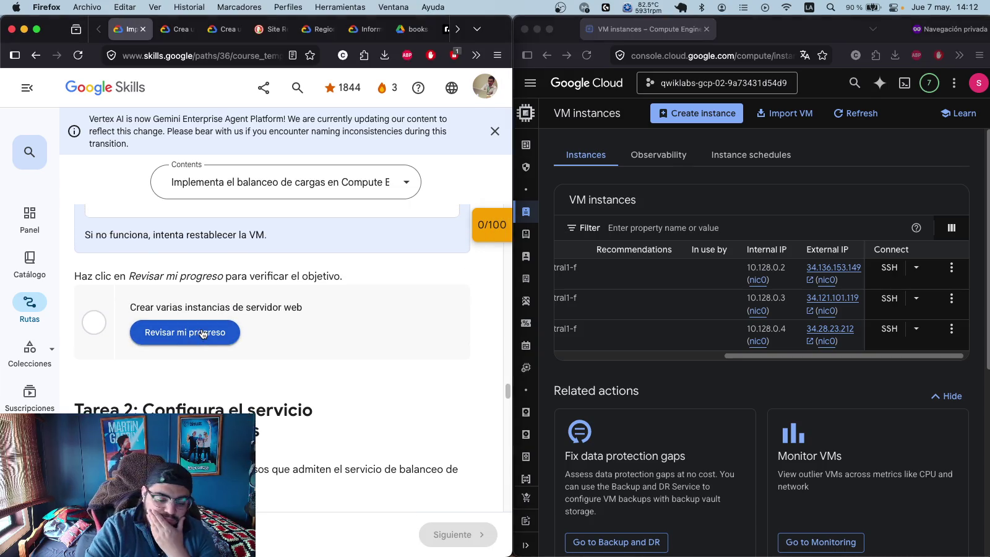
{"action": "left_click", "coordinate": [206, 340]}
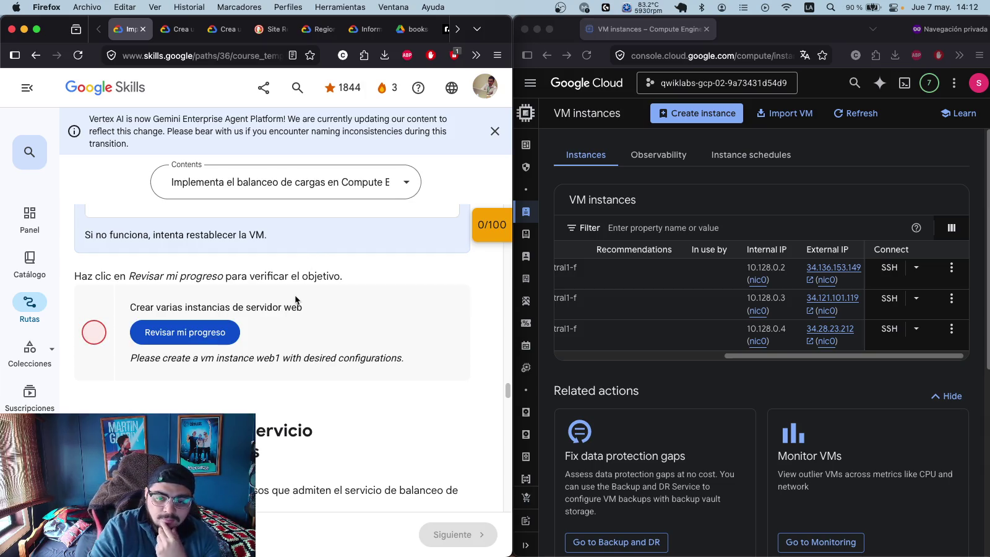
{"action": "left_click", "coordinate": [231, 324]}
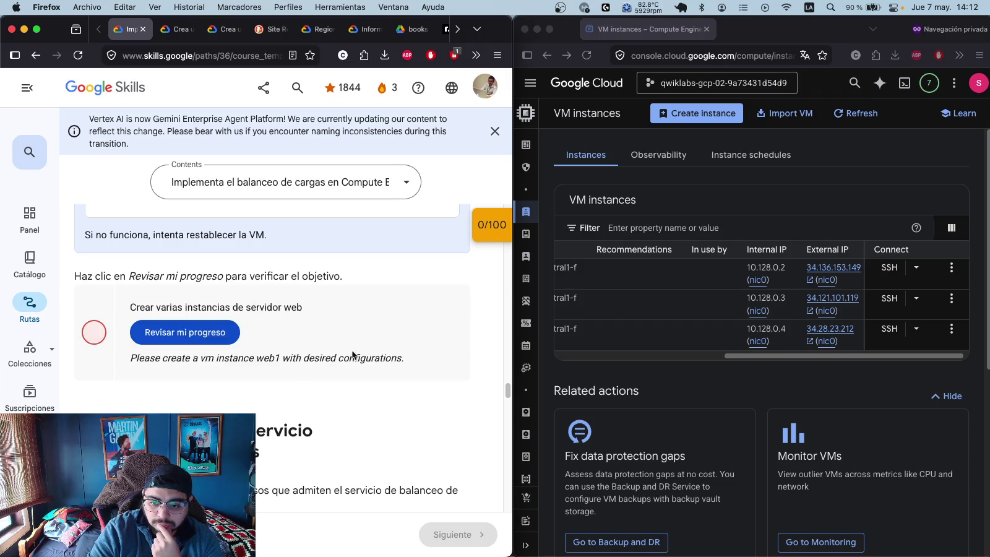
{"action": "left_click_drag", "start_coordinate": [418, 360], "coordinate": [119, 362]}
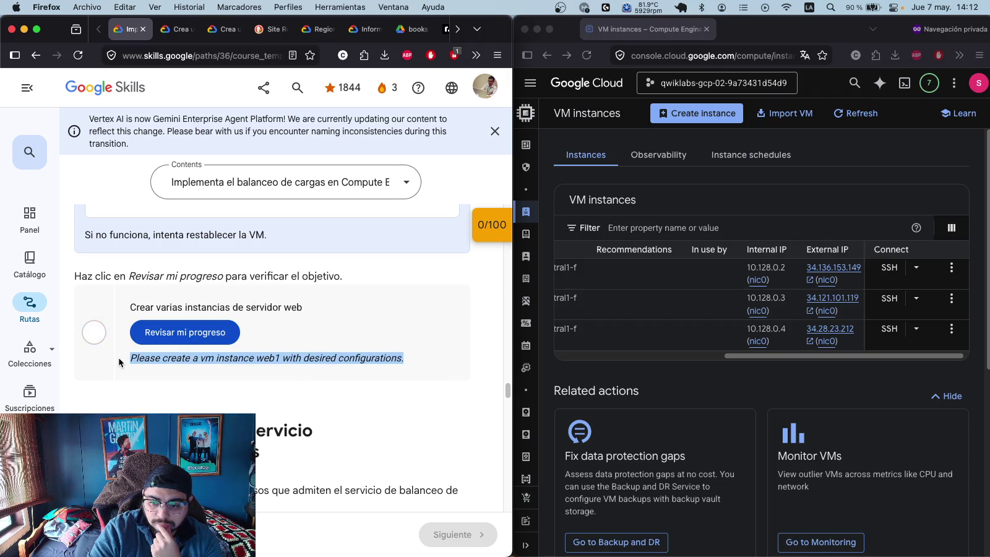
{"action": "right_click", "coordinate": [201, 358]}
{"action": "left_click", "coordinate": [213, 331]}
- Recheck the first checkpoint from the 0/100 checkpoints panel, then close the panel
{"action": "left_click", "coordinate": [494, 226]}
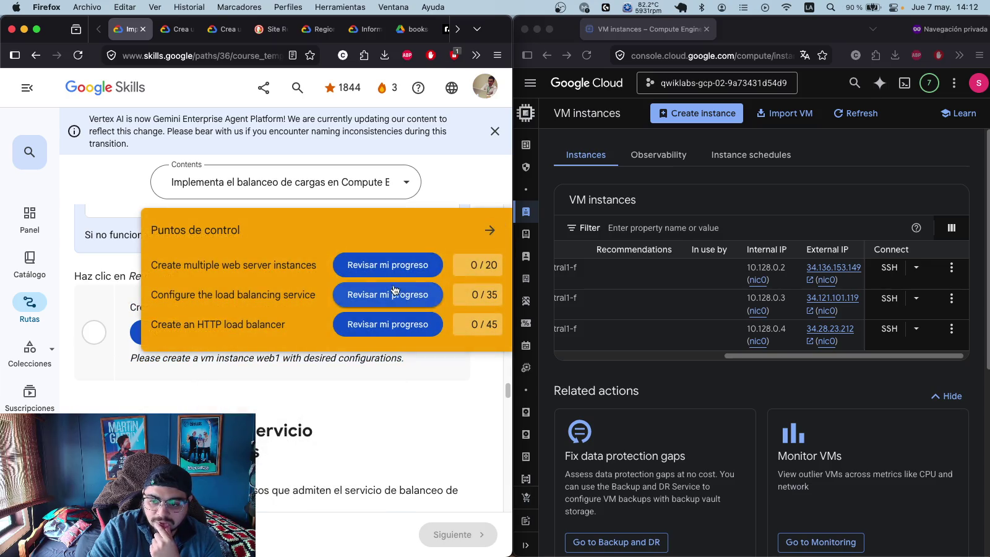
{"action": "left_click", "coordinate": [396, 265]}
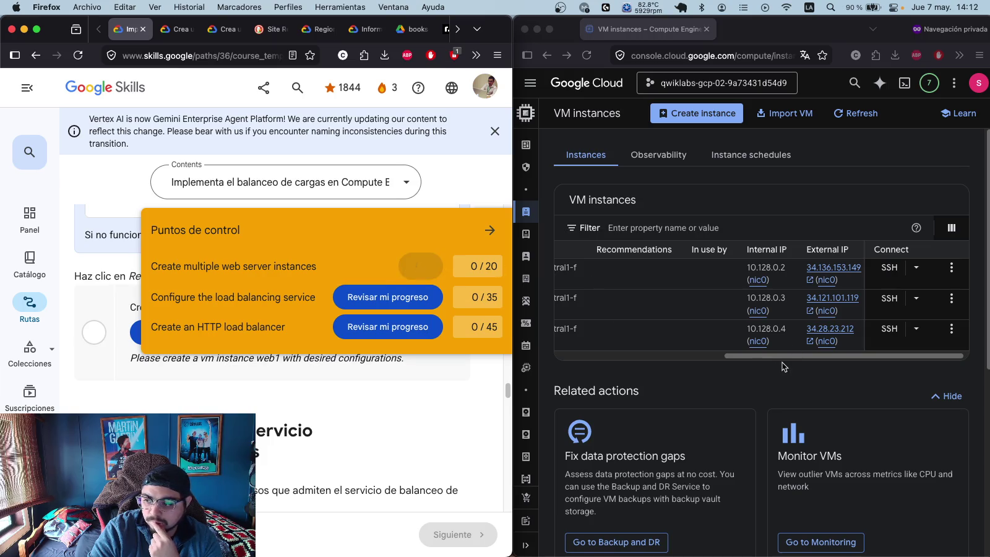
{"action": "left_click", "coordinate": [658, 358]}
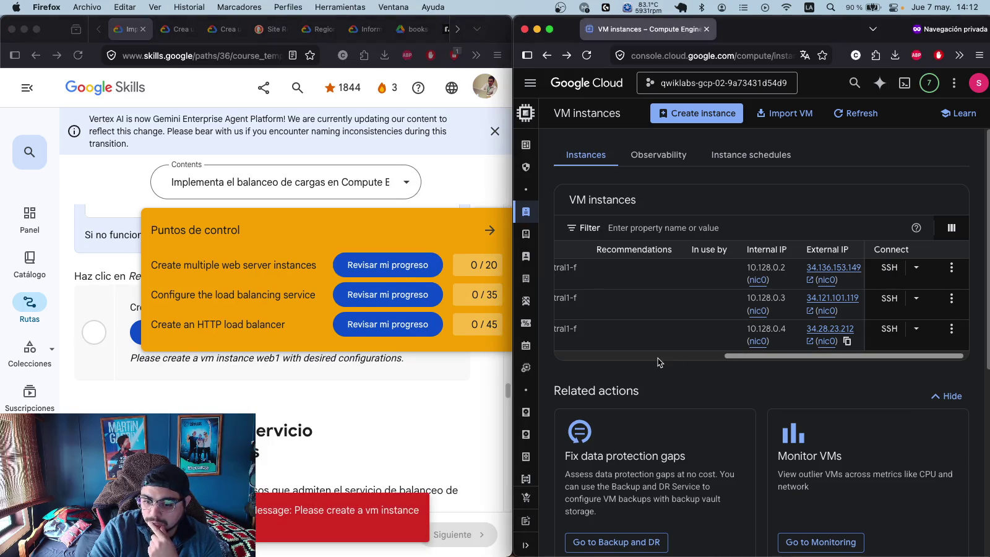
{"action": "left_click", "coordinate": [383, 400]}
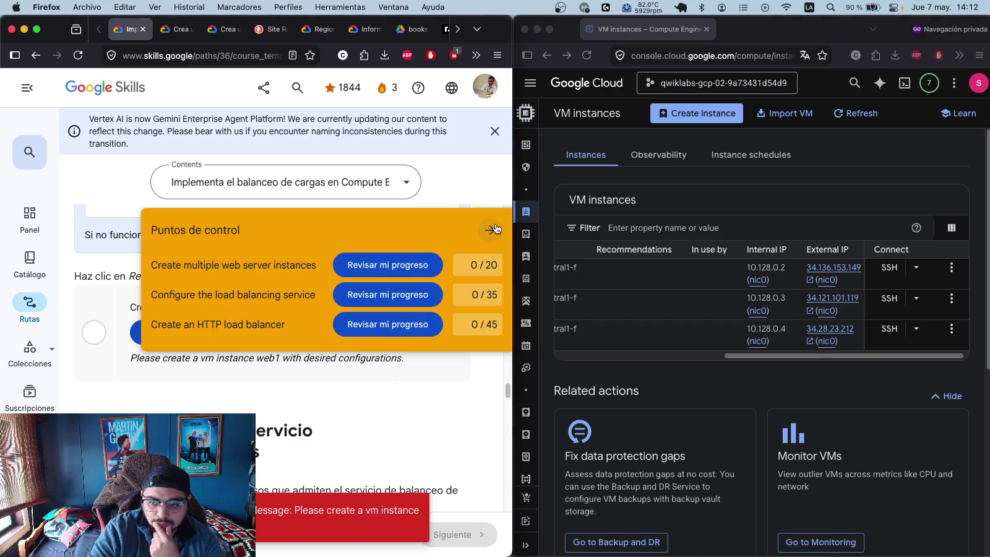
{"action": "left_click", "coordinate": [714, 363]}
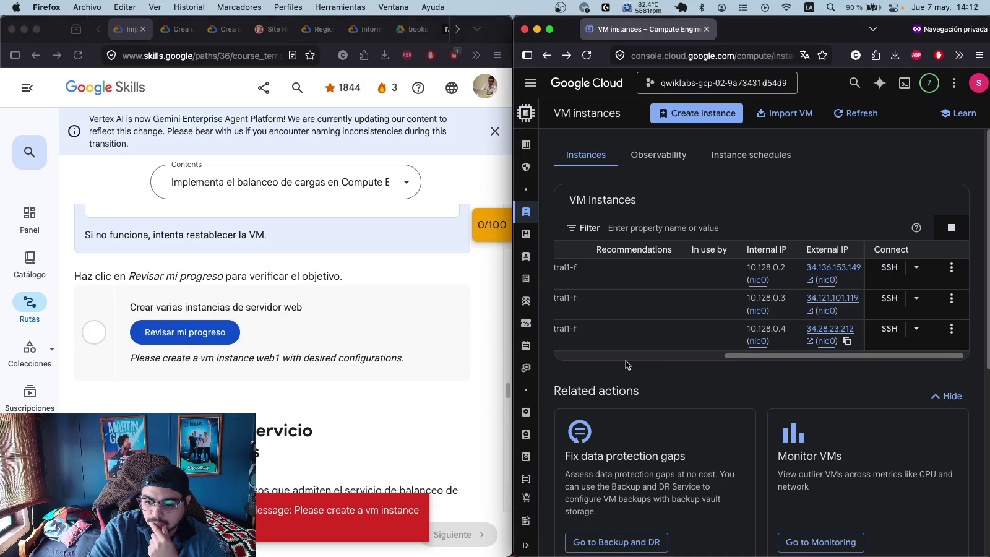
{"action": "left_click_drag", "start_coordinate": [725, 355], "coordinate": [506, 356]}
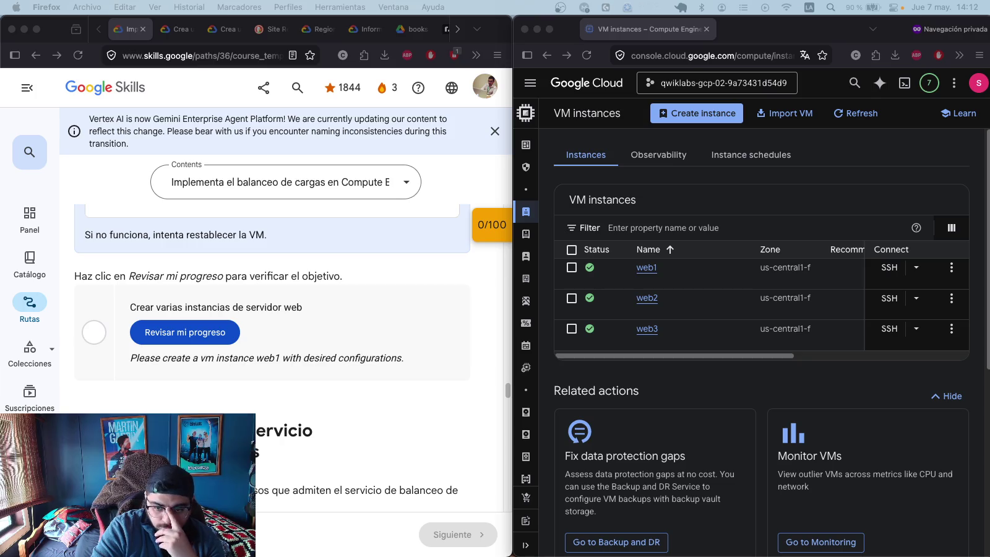
{"action": "scroll", "coordinate": [290, 329], "scroll_direction": "up", "scroll_amount": 3}
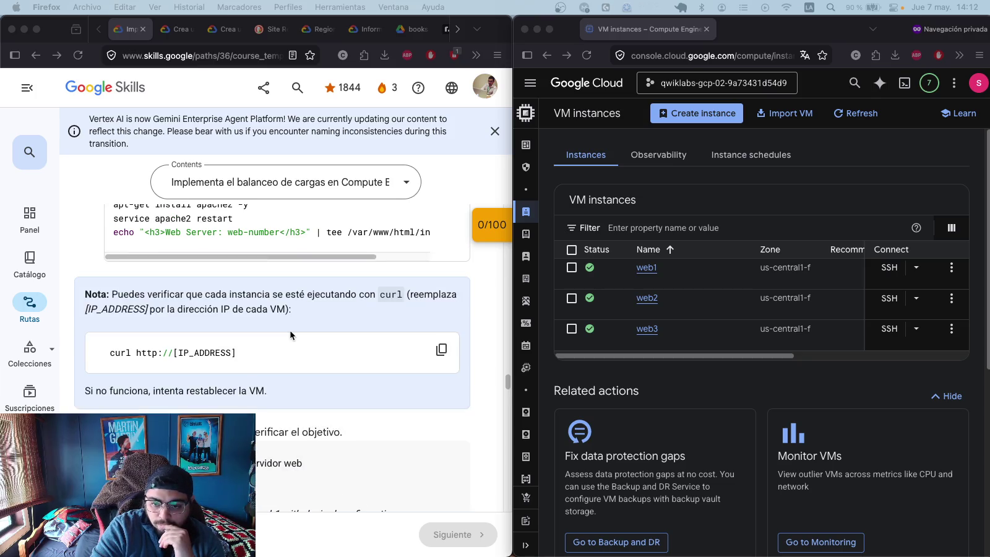
{"action": "scroll", "coordinate": [292, 339], "scroll_direction": "up", "scroll_amount": 3}
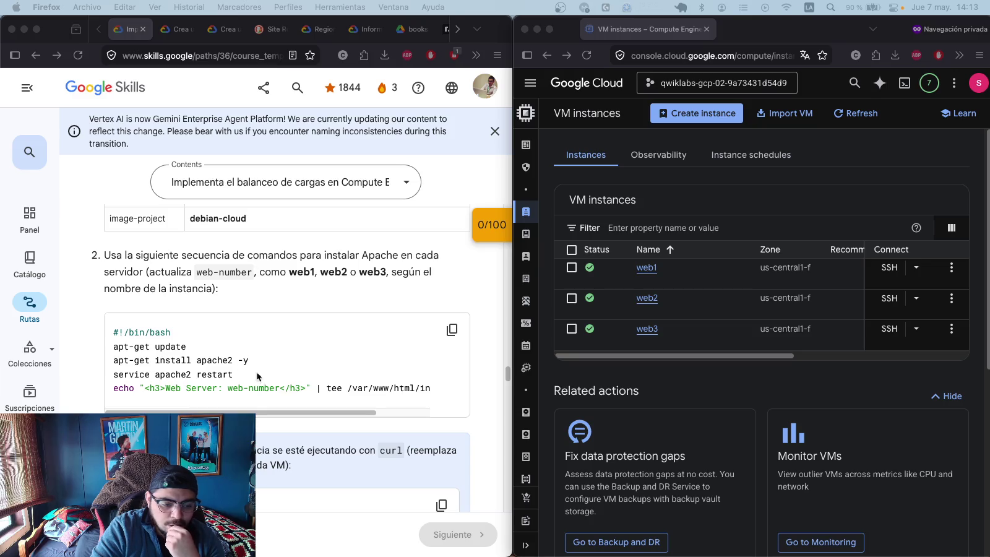
{"action": "scroll", "coordinate": [338, 238], "scroll_direction": "up", "scroll_amount": 4}
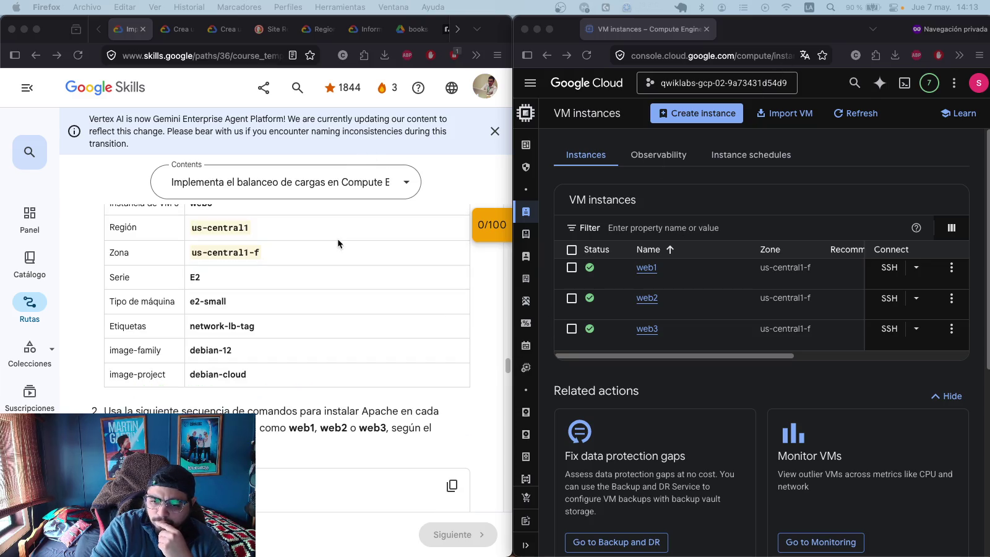
{"action": "scroll", "coordinate": [337, 238], "scroll_direction": "up", "scroll_amount": 2}
{"action": "scroll", "coordinate": [338, 238], "scroll_direction": "down", "scroll_amount": 5}
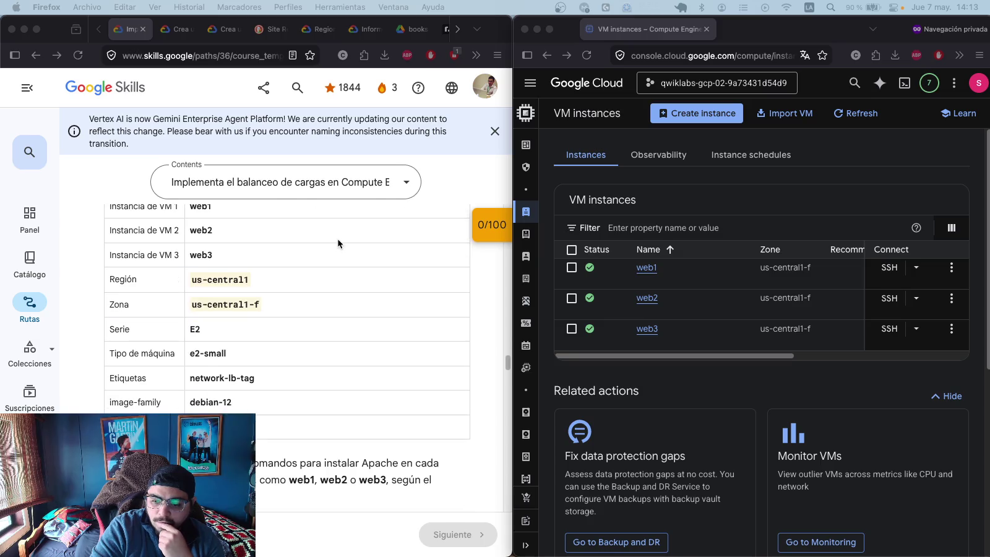
{"action": "scroll", "coordinate": [338, 241], "scroll_direction": "down", "scroll_amount": 2}
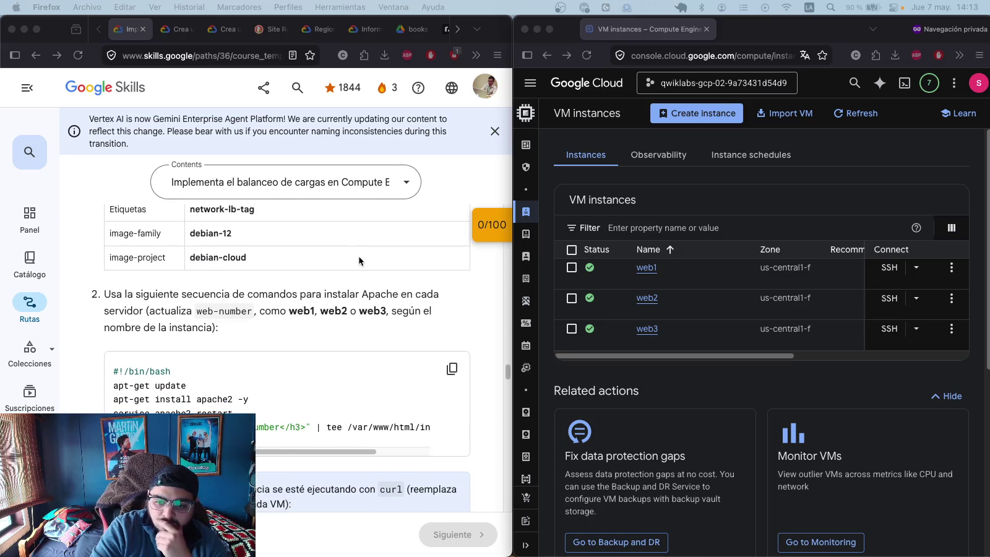
{"action": "scroll", "coordinate": [358, 260], "scroll_direction": "up", "scroll_amount": 1}
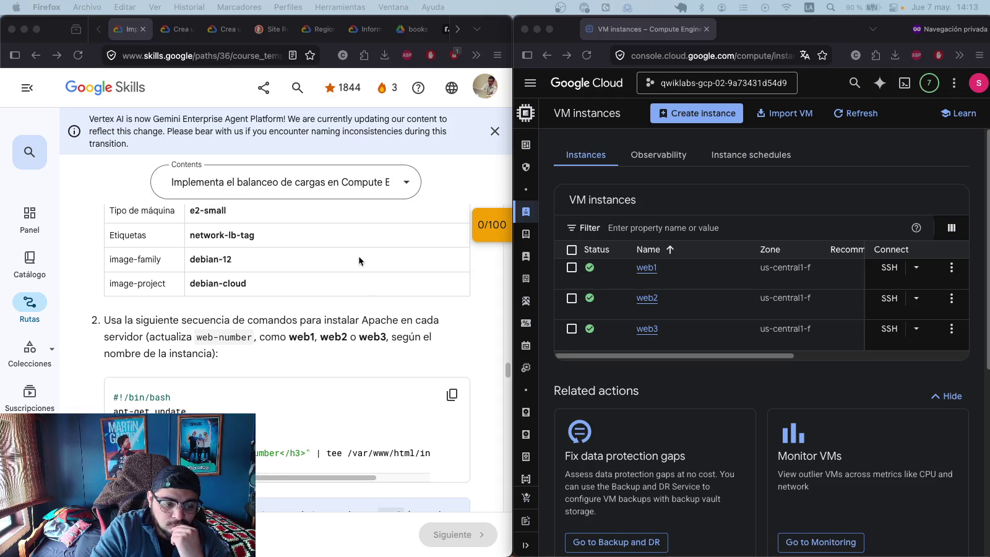
{"action": "scroll", "coordinate": [358, 257], "scroll_direction": "up", "scroll_amount": 6}
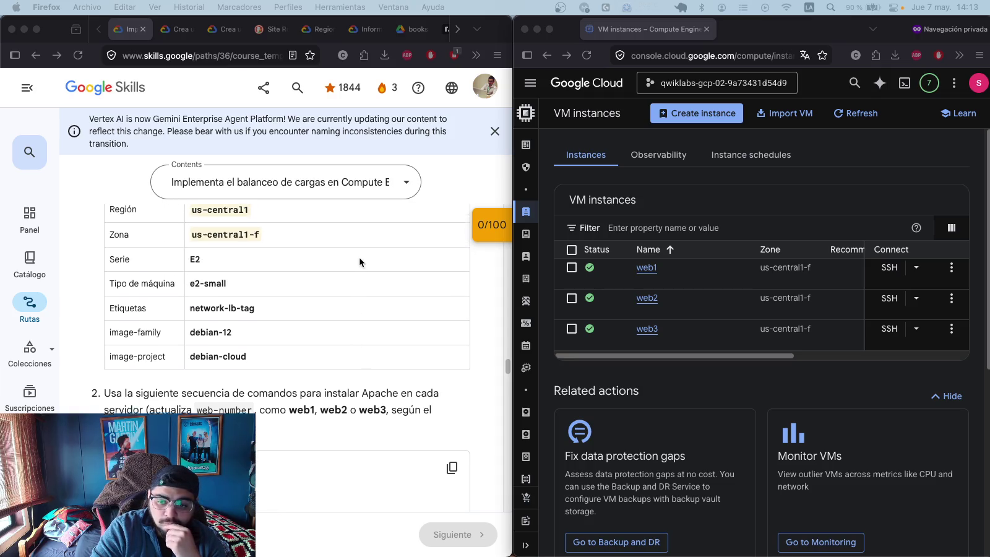
{"action": "scroll", "coordinate": [360, 262], "scroll_direction": "up", "scroll_amount": 6}
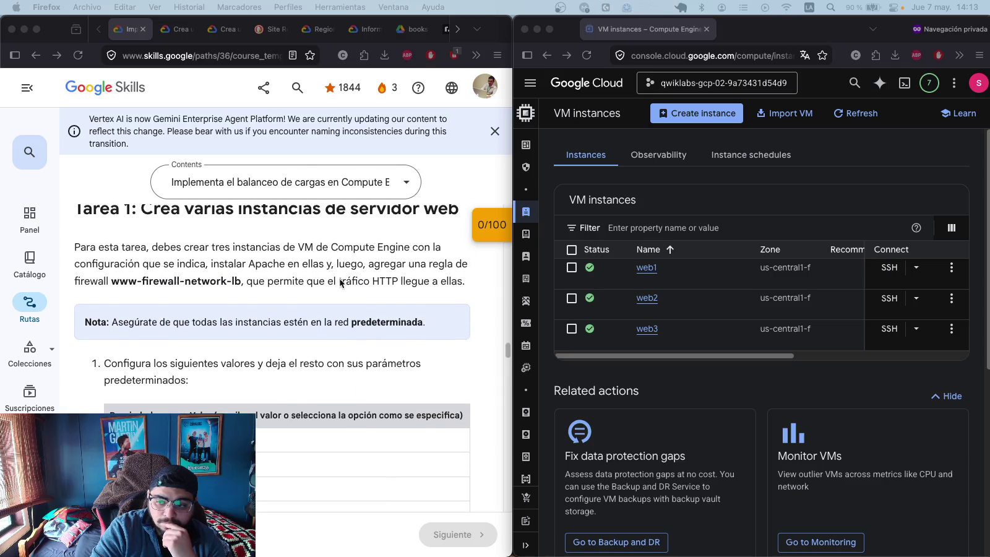
{"action": "left_click", "coordinate": [905, 86]}
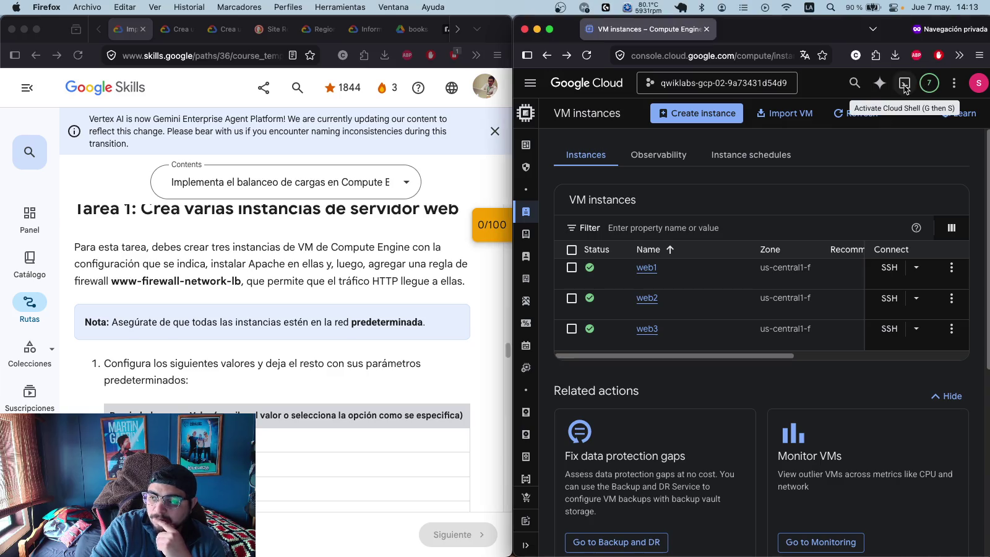
- Activate Cloud Shell, accept its introduction, and authorize it with the lab credentials
{"action": "left_click", "coordinate": [905, 85]}
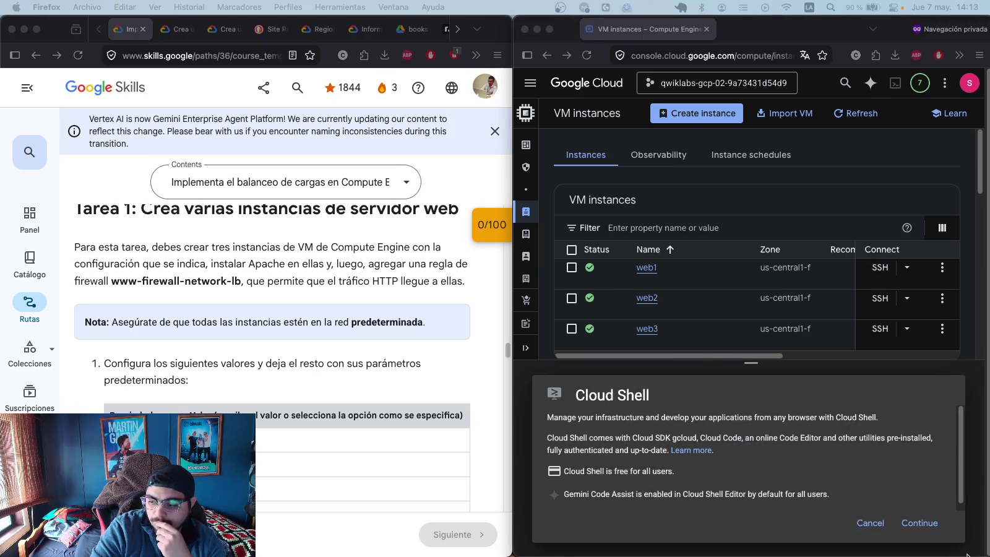
{"action": "left_click", "coordinate": [920, 523]}
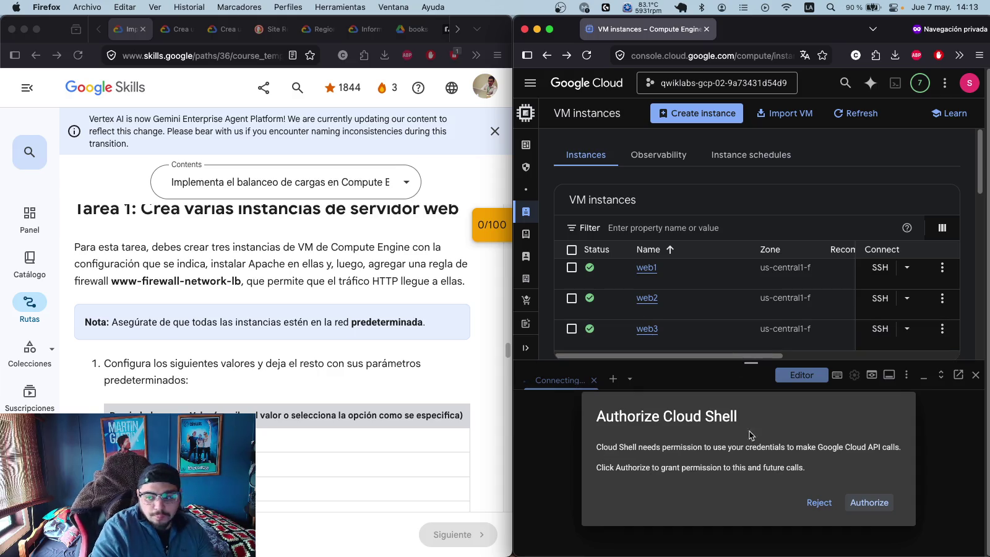
{"action": "left_click", "coordinate": [869, 503]}
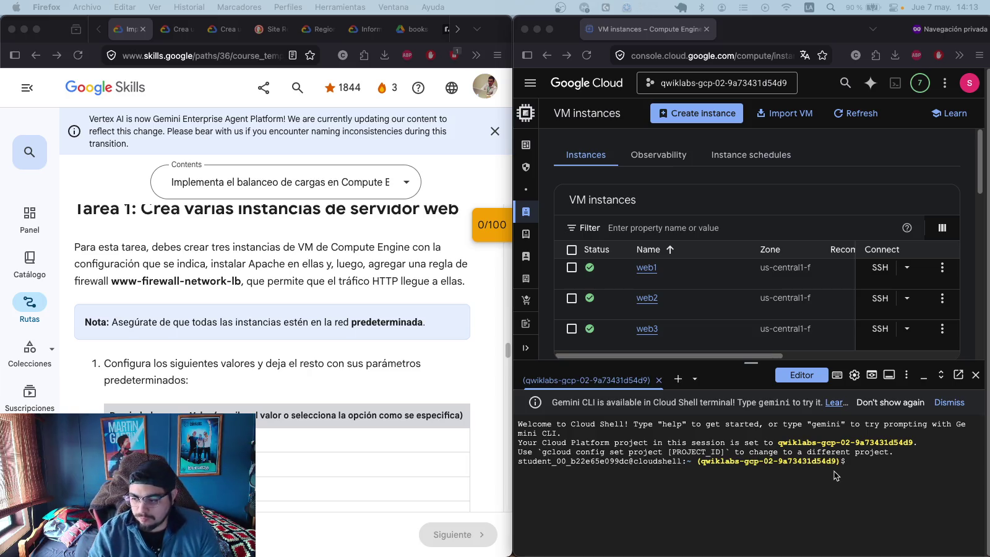
- Run the pasted gcloud command creating firewall rule www-firewall-network-lb for tcp:80
{"action": "left_click", "coordinate": [869, 472]}
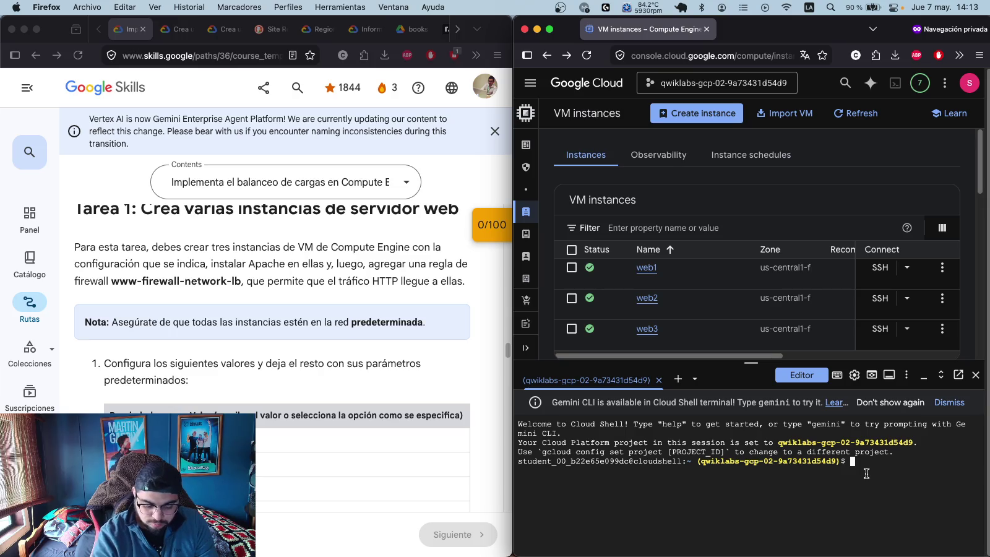
{"action": "key", "text": "super+v"}
{"action": "key", "text": "Return"}
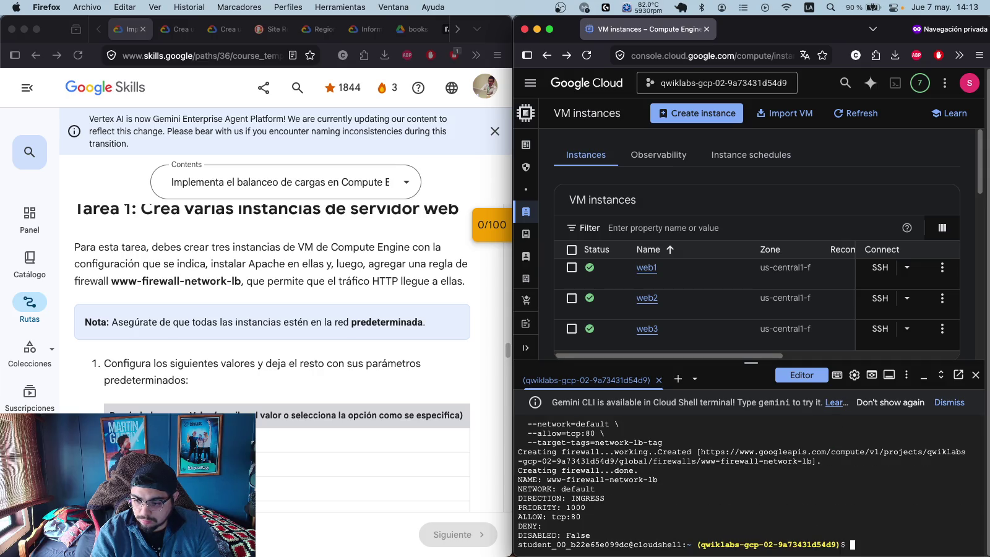
- Run the lab progress check, raising the score to 5/100
{"action": "scroll", "coordinate": [321, 364], "scroll_direction": "down", "scroll_amount": 10}
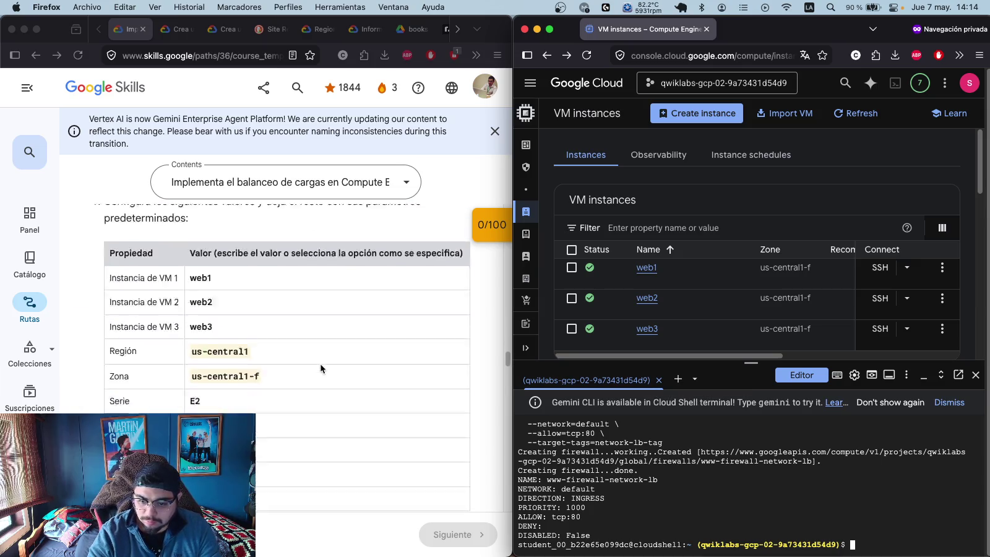
{"action": "scroll", "coordinate": [307, 370], "scroll_direction": "down", "scroll_amount": 5}
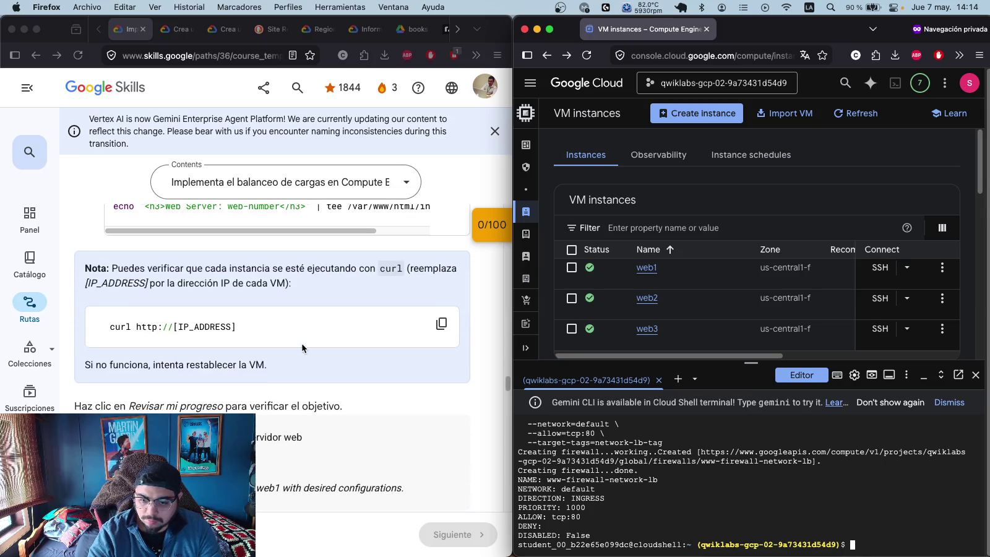
{"action": "left_click", "coordinate": [185, 462]}
{"action": "scroll", "coordinate": [349, 333], "scroll_direction": "down", "scroll_amount": 3}
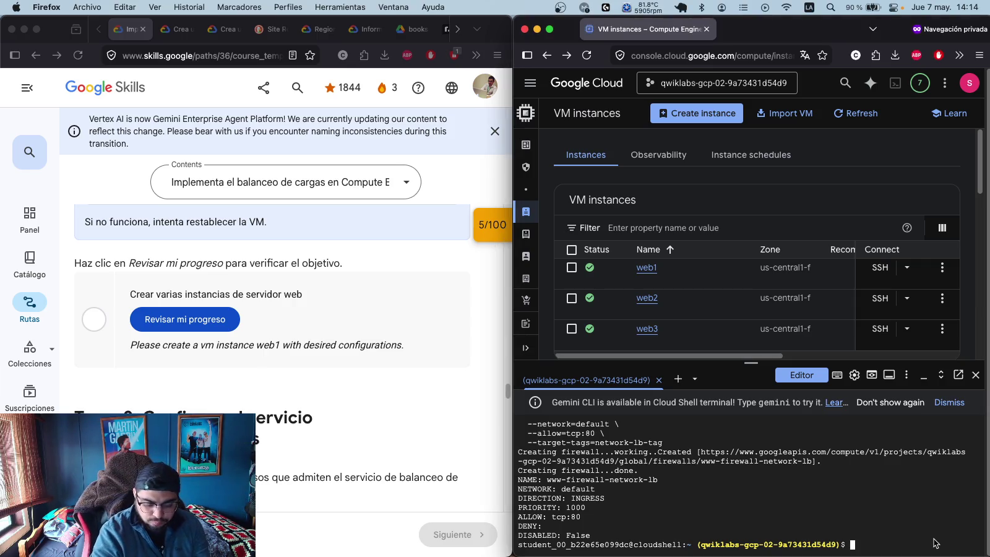
- Run gcloud compute instances list and copy the web1–web3 IP output
{"action": "type", "text": "gcloud compute instances list"}
{"action": "key", "text": "Return"}
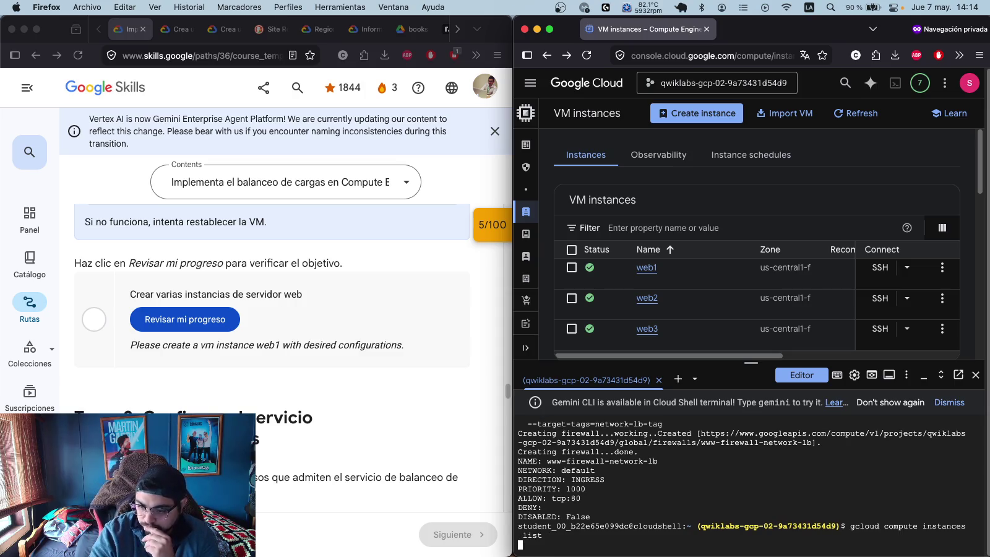
{"action": "scroll", "coordinate": [702, 459], "scroll_direction": "up", "scroll_amount": 3}
{"action": "scroll", "coordinate": [701, 459], "scroll_direction": "up", "scroll_amount": 2}
{"action": "scroll", "coordinate": [701, 459], "scroll_direction": "up", "scroll_amount": 1}
{"action": "key", "text": "super+v"}
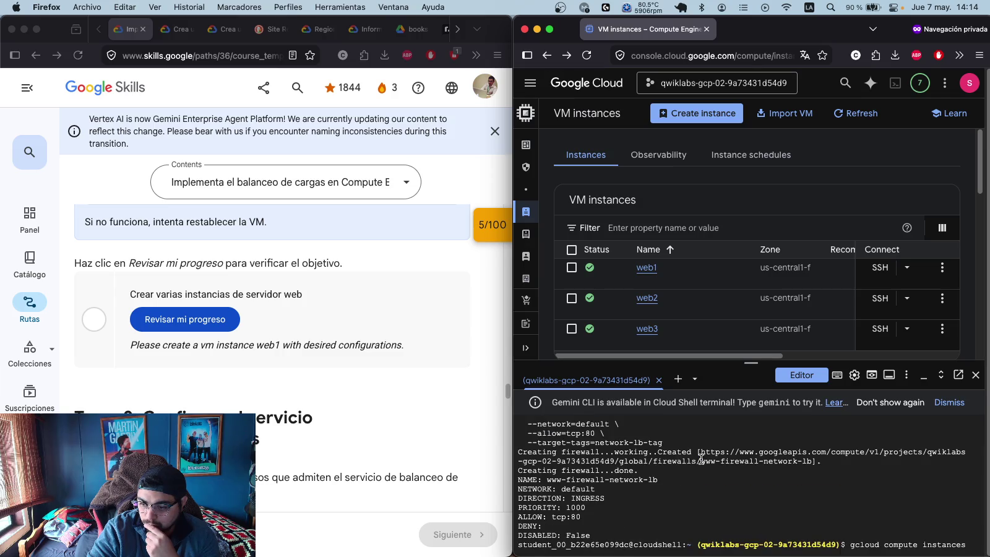
{"action": "mouse_move", "coordinate": [520, 425]}
{"action": "left_mouse_down"}
{"action": "mouse_move", "coordinate": [696, 533]}
{"action": "mouse_move", "coordinate": [692, 555]}
{"action": "left_mouse_up"}
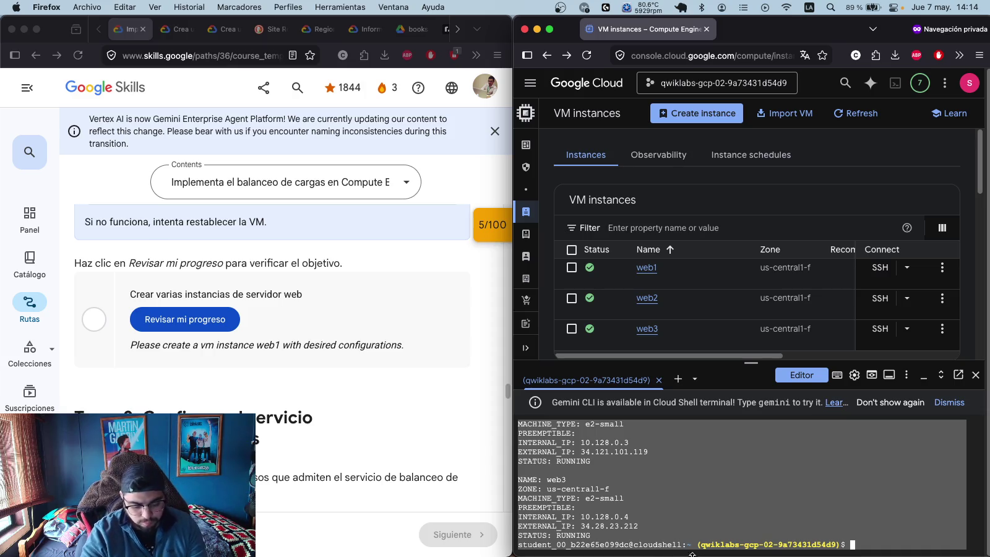
{"action": "key", "text": "super+grave"}
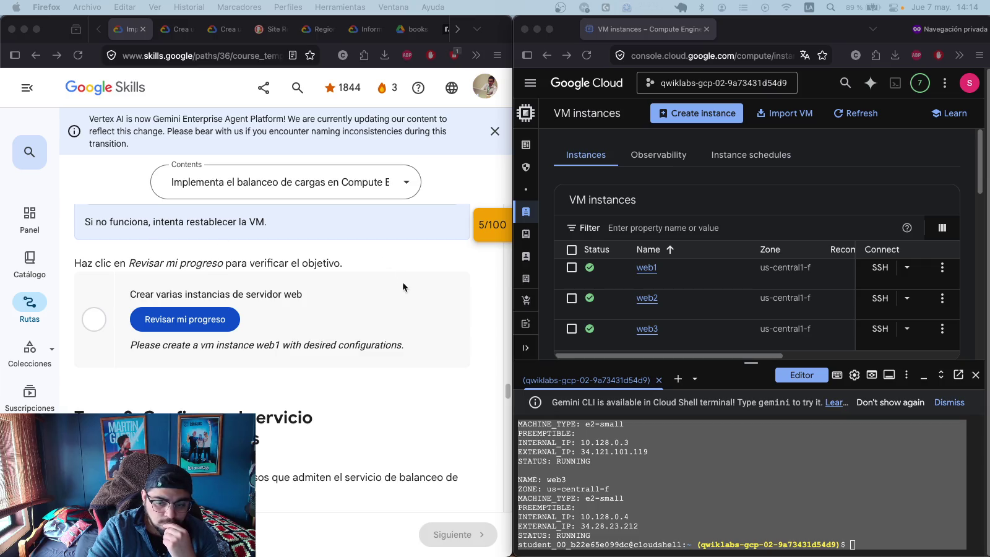
- Select the checkpoint's web1 feedback on the lab page, then return to the console
{"action": "left_click", "coordinate": [309, 359]}
{"action": "left_click_drag", "start_coordinate": [273, 345], "coordinate": [406, 344]}
{"action": "scroll", "coordinate": [405, 343], "scroll_direction": "up", "scroll_amount": 5}
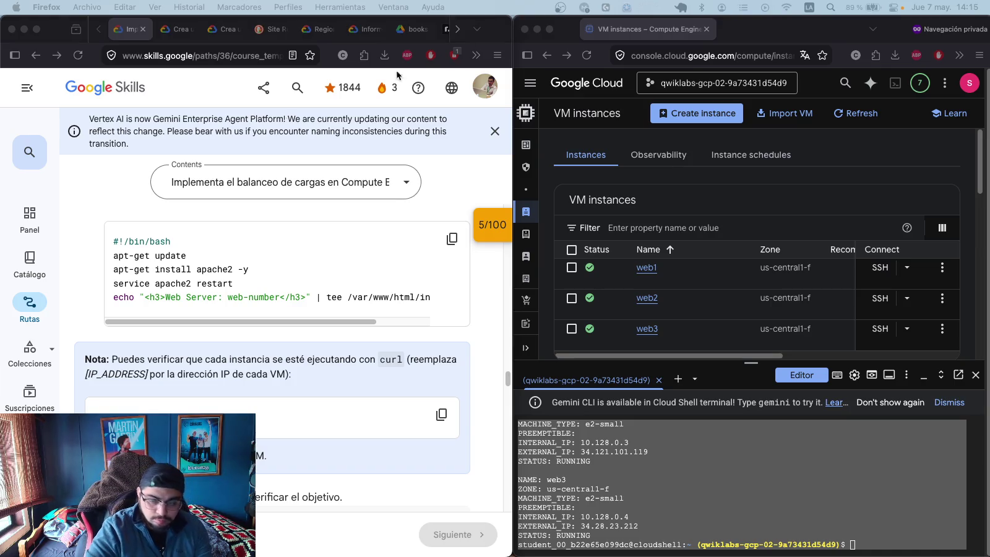
{"action": "left_click", "coordinate": [735, 29]}
- Open private tabs, closing an unwanted YouTube page and clearing wrongly pasted text
{"action": "key", "text": "super+t"}
{"action": "type", "text": "34.136.153.149"}
{"action": "key", "text": "Return"}
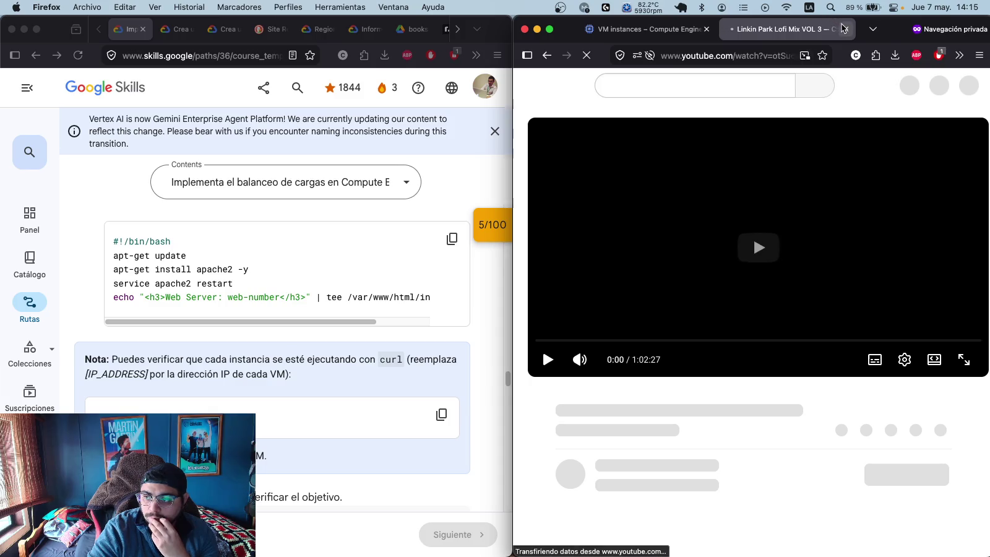
{"action": "key", "text": "super+w"}
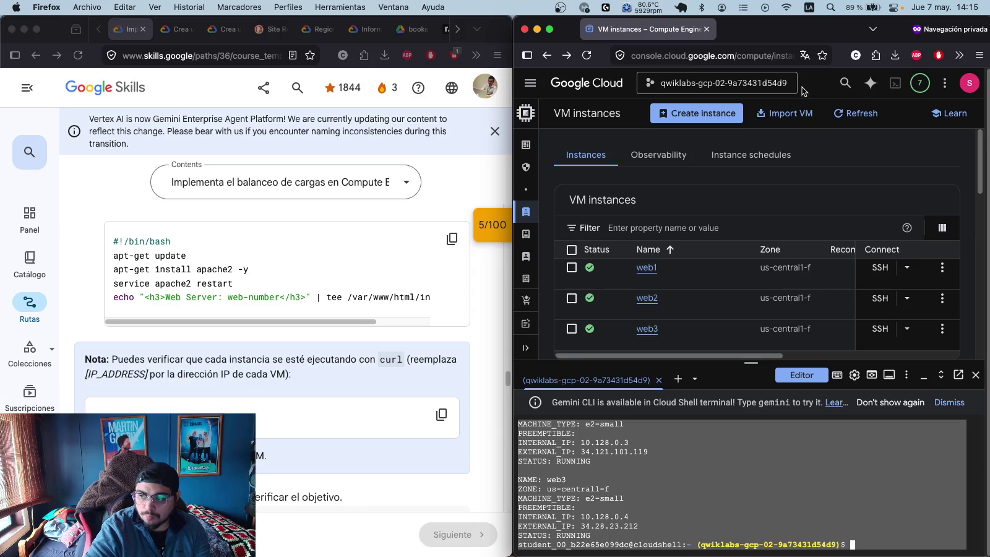
{"action": "key", "text": "super+t"}
{"action": "key", "text": "super+v"}
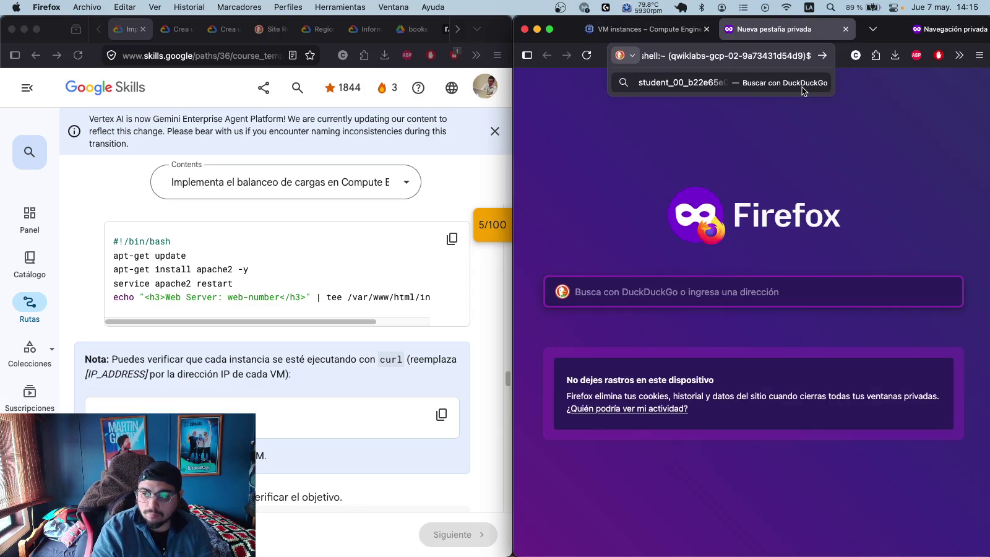
{"action": "key", "text": "super+a"}
{"action": "key", "text": "BackSpace"}
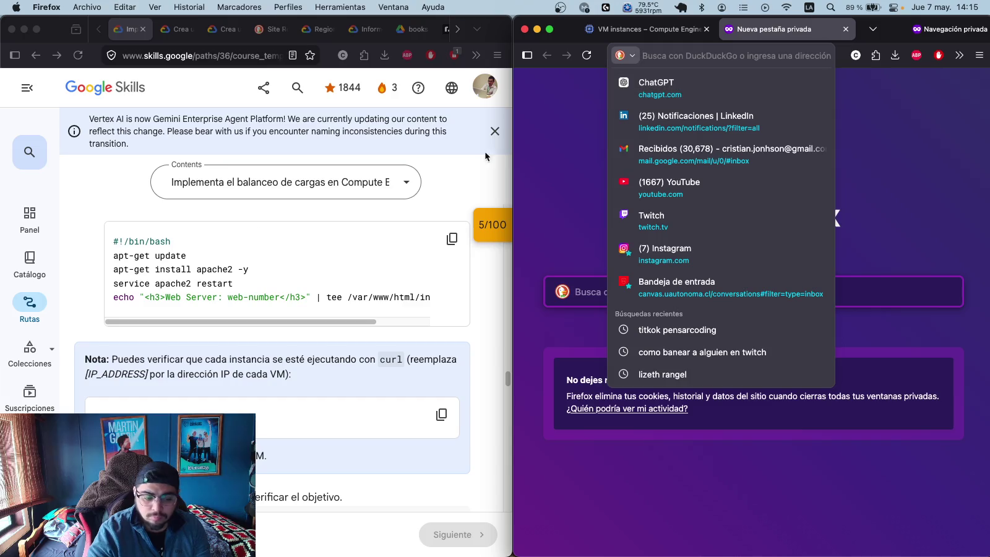
{"action": "key", "text": "super+Tab"}
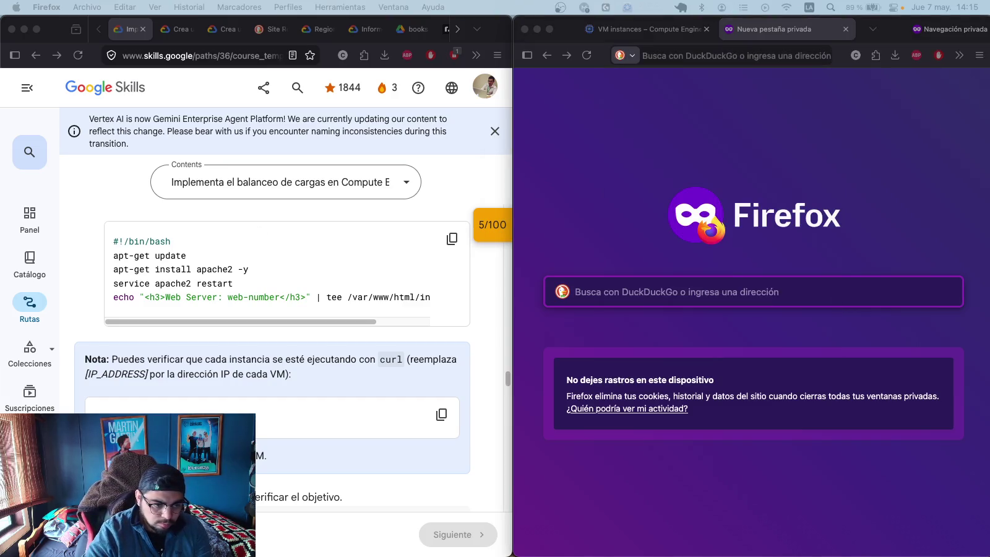
- Load web1's address 34.136.153.149 and confirm it shows 'Web Server: web1'
{"action": "left_click", "coordinate": [765, 56]}
{"action": "type", "text": "34.136.153.149"}
{"action": "key", "text": "Return"}
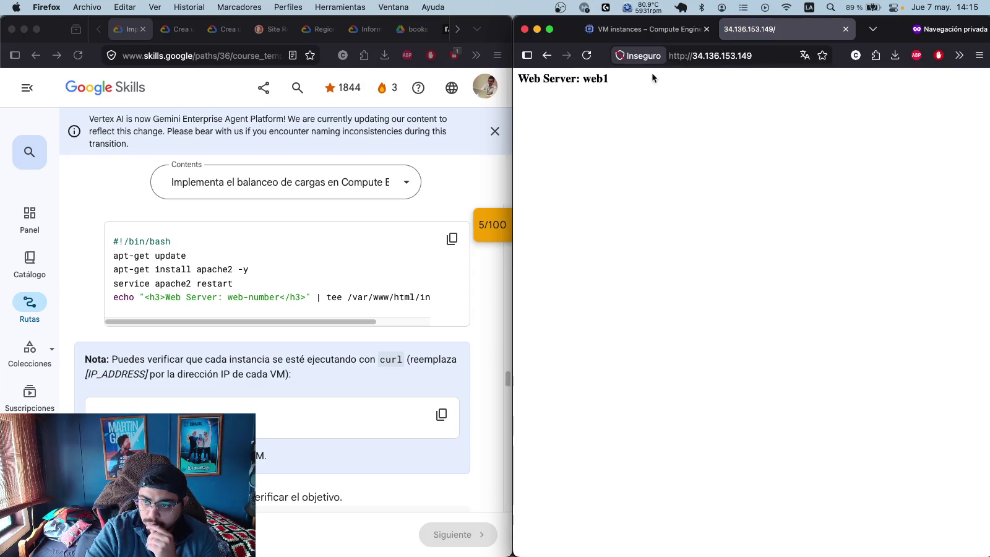
{"action": "left_click_drag", "start_coordinate": [610, 79], "coordinate": [506, 82]}
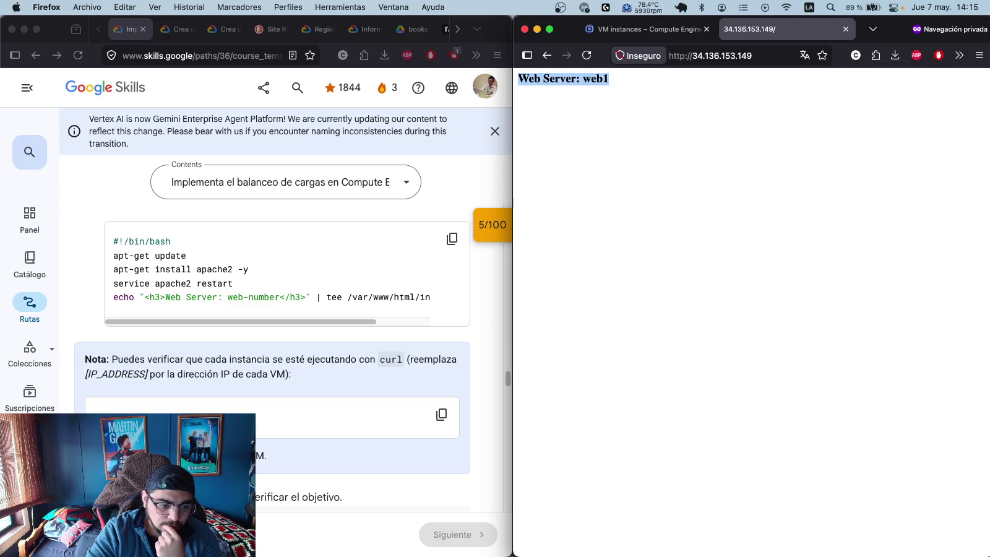
{"action": "scroll", "coordinate": [256, 237], "scroll_direction": "down", "scroll_amount": 3}
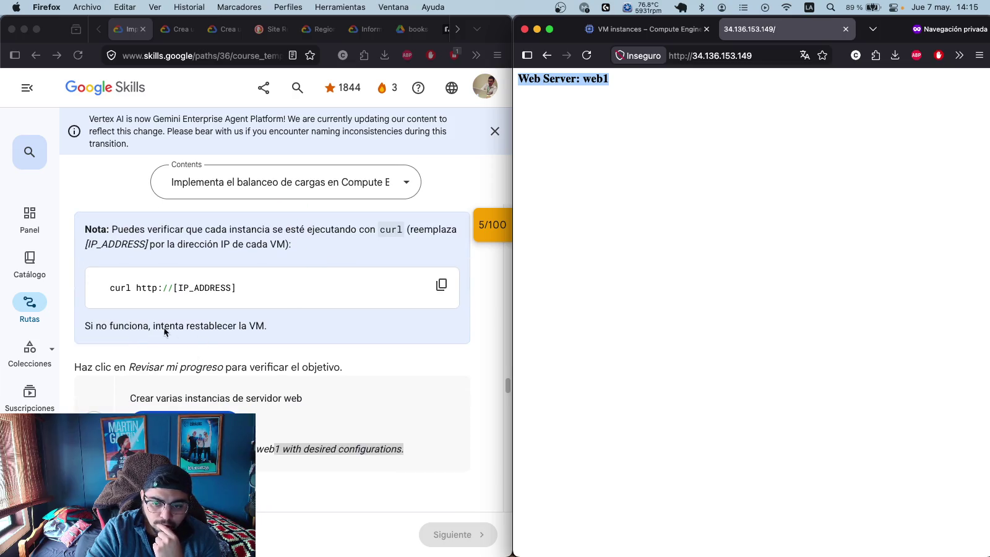
{"action": "left_click_drag", "start_coordinate": [403, 449], "coordinate": [275, 448]}
- Recheck the first checkpoint, which stays at 5/20 and asks for web1's desired configuration
{"action": "left_click", "coordinate": [319, 378]}
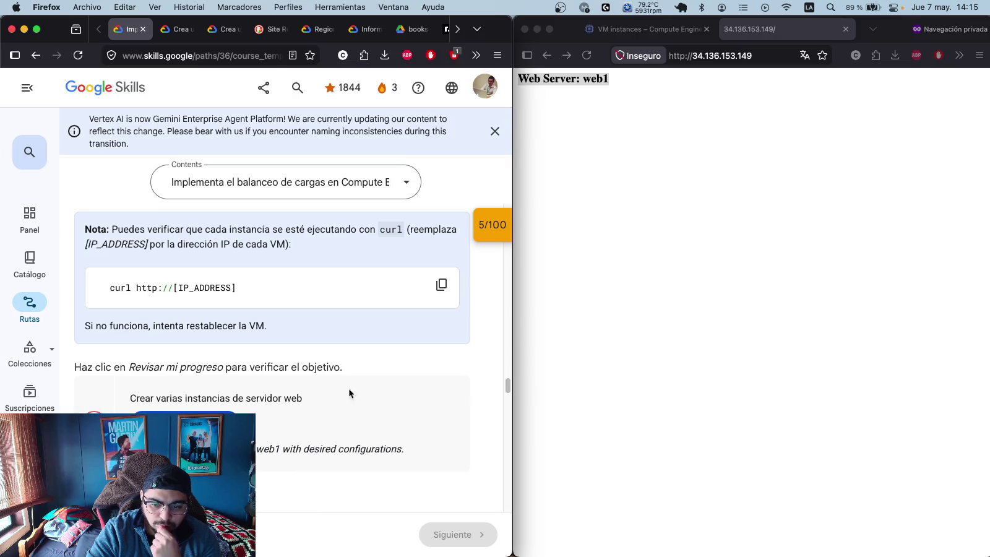
{"action": "left_click", "coordinate": [493, 226]}
{"action": "left_click", "coordinate": [399, 256]}
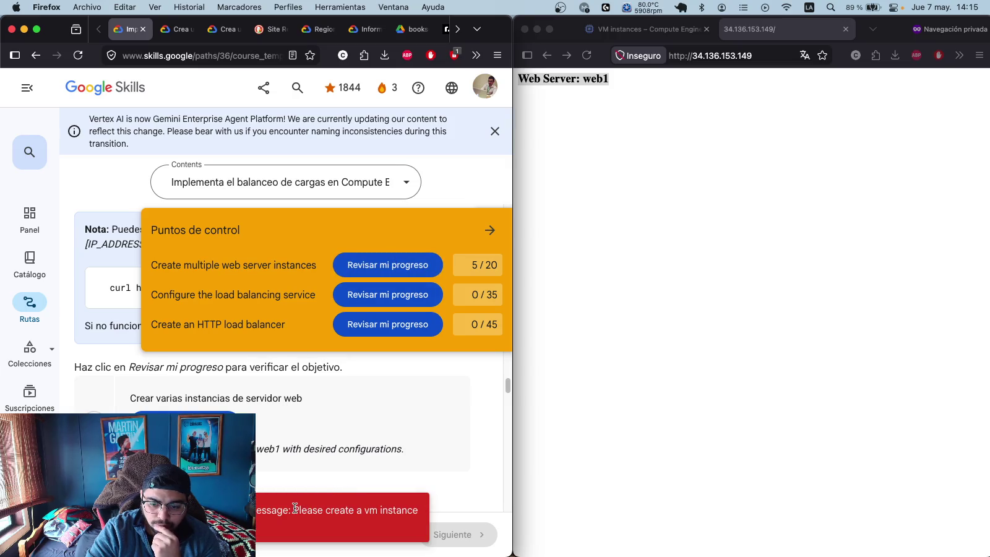
{"action": "left_click_drag", "start_coordinate": [293, 509], "coordinate": [298, 536]}
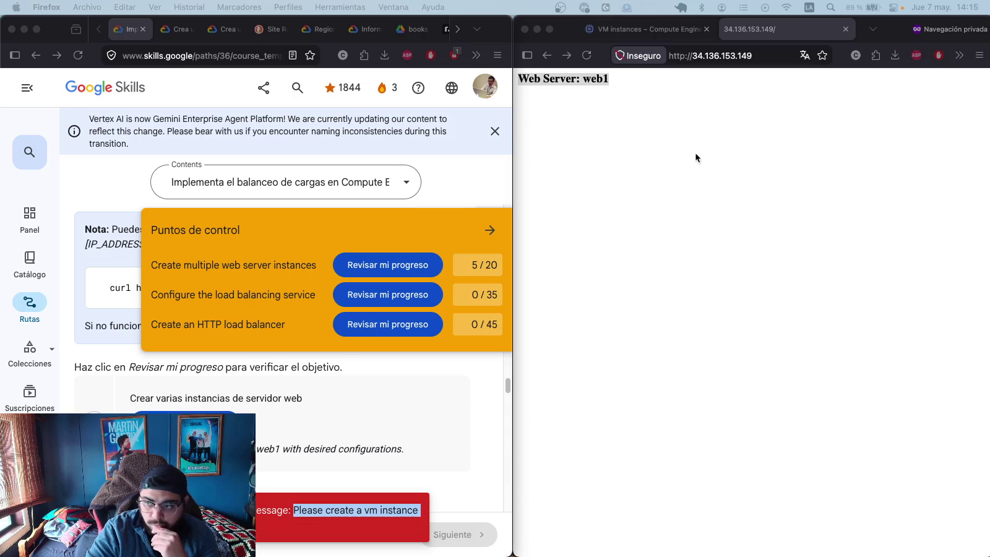
{"action": "left_click", "coordinate": [668, 24]}
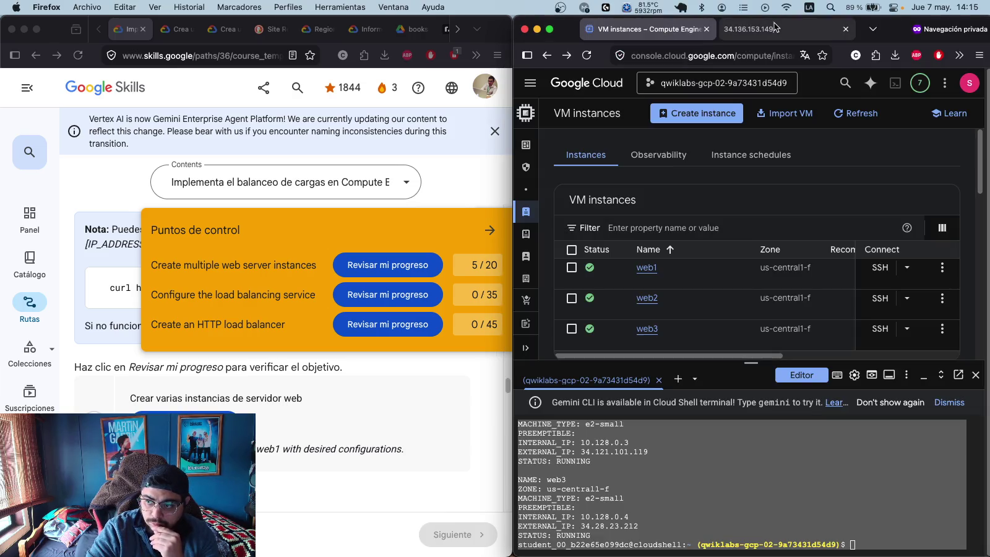
- Close the web1 test tab and confirm web1 has tags http-server, network-lb-tag and machine type e2-small
{"action": "left_click", "coordinate": [783, 29]}
{"action": "left_click", "coordinate": [845, 30]}
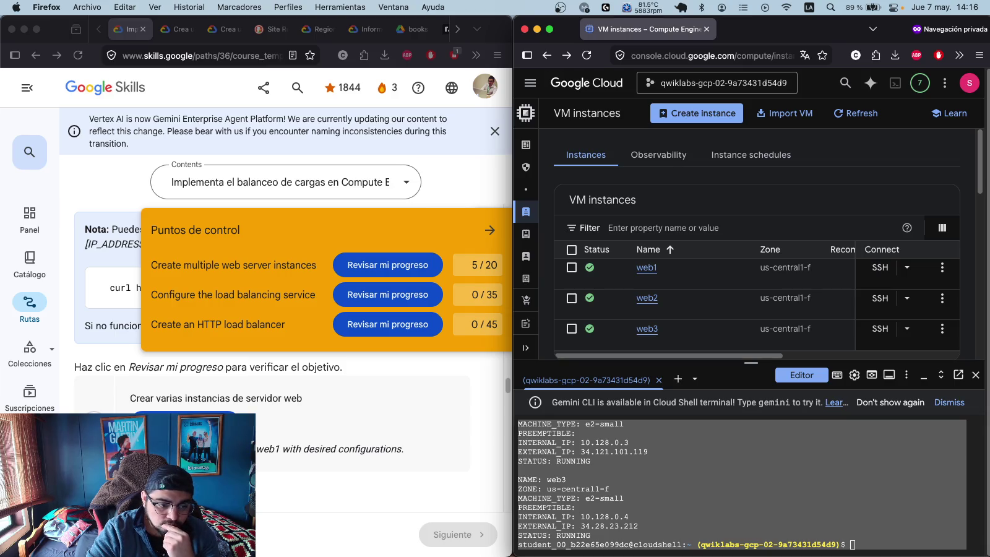
{"action": "left_click", "coordinate": [860, 542]}
{"action": "type", "text": "gcloud compute instances describe web1 \\   --zone=us-central1-f \\   --format=\"get(tags.items)\""}
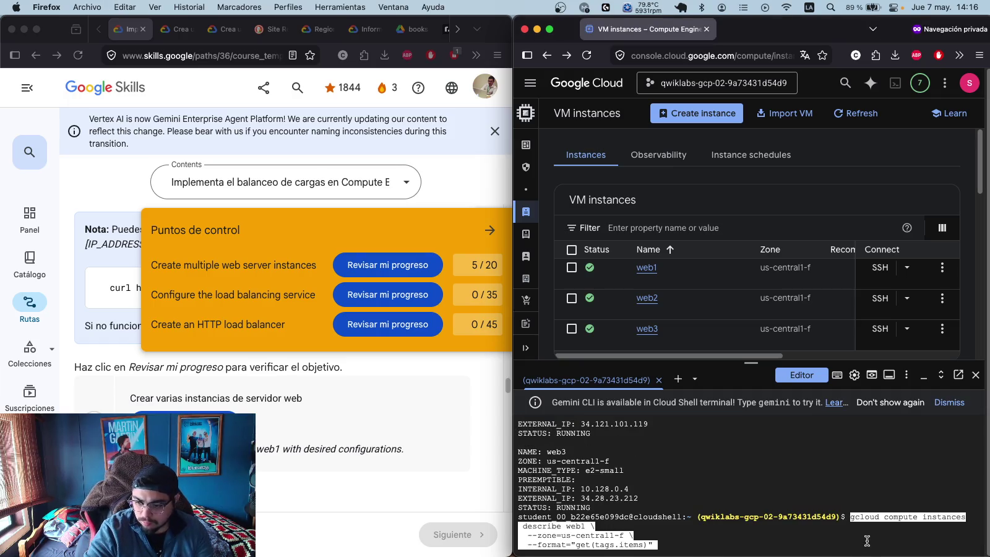
{"action": "key", "text": "Return"}
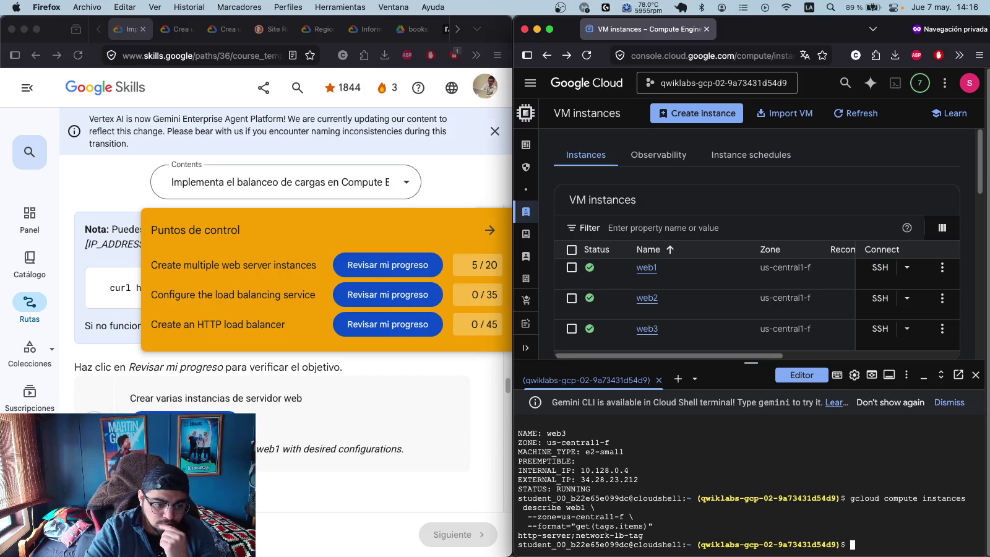
{"action": "left_click", "coordinate": [909, 547]}
{"action": "type", "text": "gcloud compute instances describe web1 \\   --zone=us-central1-f \\   --format=\"get(machineType)\""}
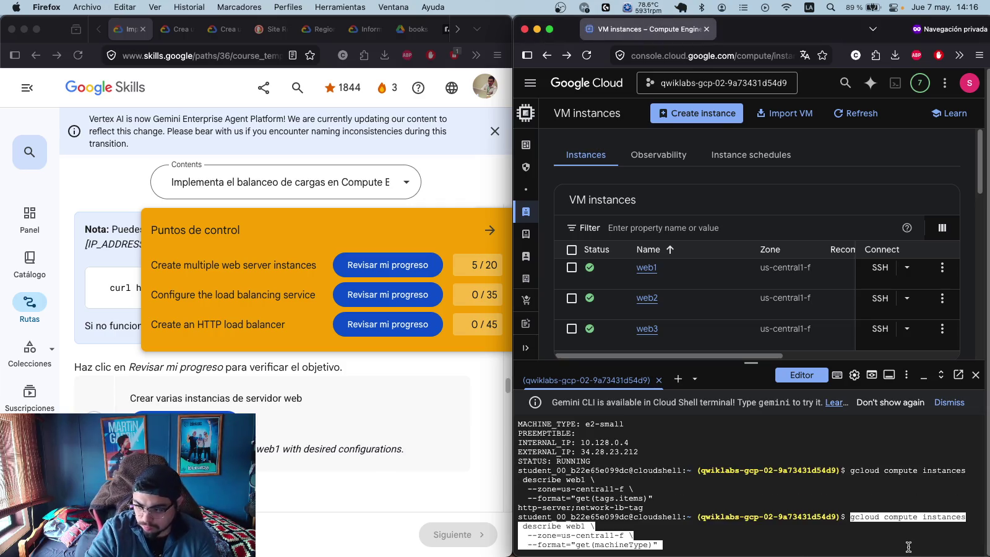
{"action": "key", "text": "Return"}
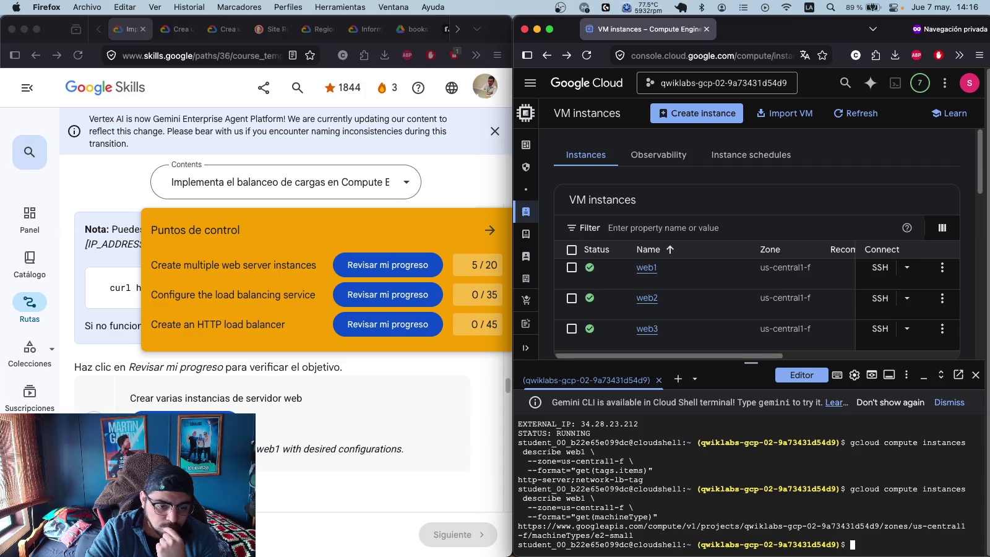
- Recheck the web server instances checkpoint, then run the gcloud command deleting web1
{"action": "left_click", "coordinate": [216, 433]}
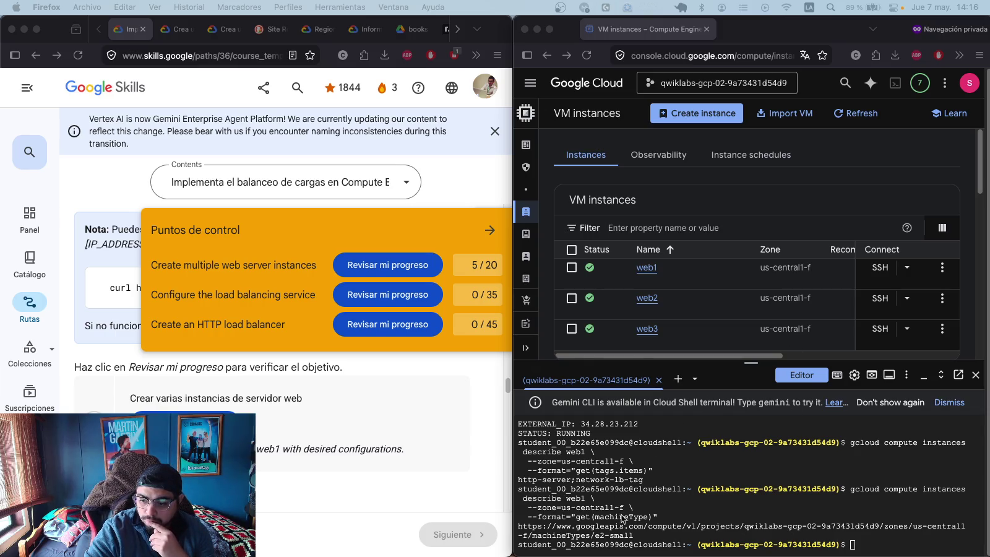
{"action": "left_click", "coordinate": [409, 265]}
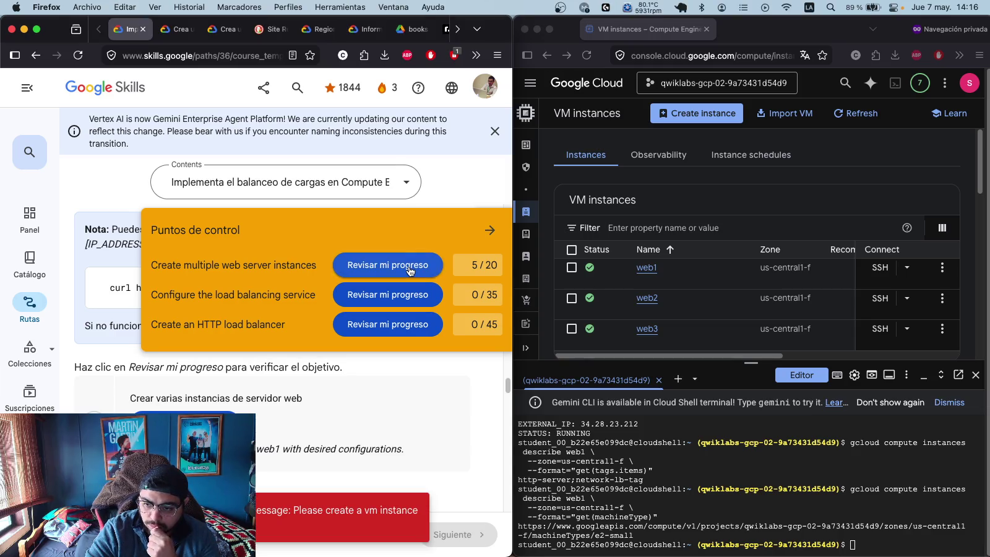
{"action": "left_click", "coordinate": [878, 548]}
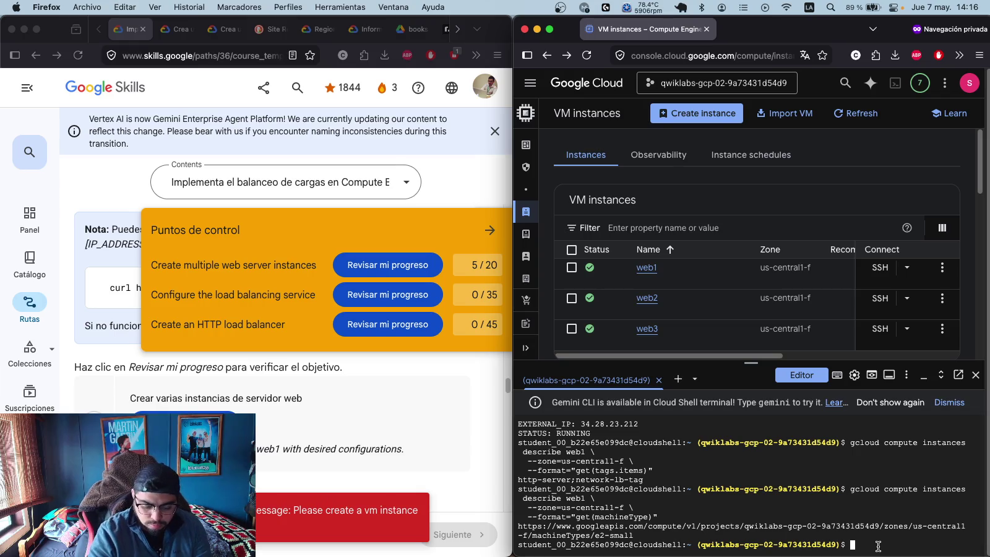
{"action": "type", "text": "gcloud compute instances delete web1 \\   --zone=us-central1-f \\   --quiet"}
{"action": "key", "text": "Return"}
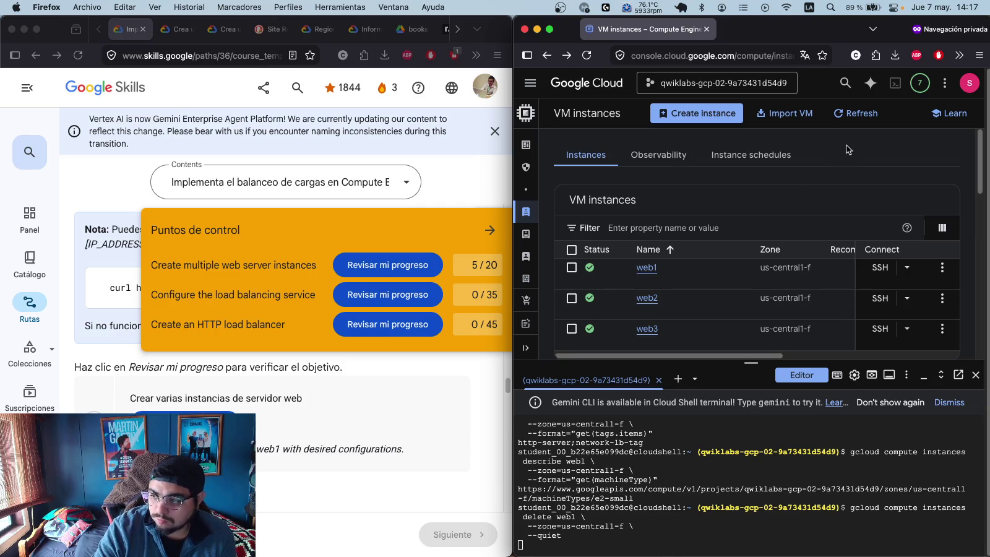
- Confirm web1 is gone, then recreate it as an e2-small Apache server tagged network-lb-tag
{"action": "left_click", "coordinate": [862, 117]}
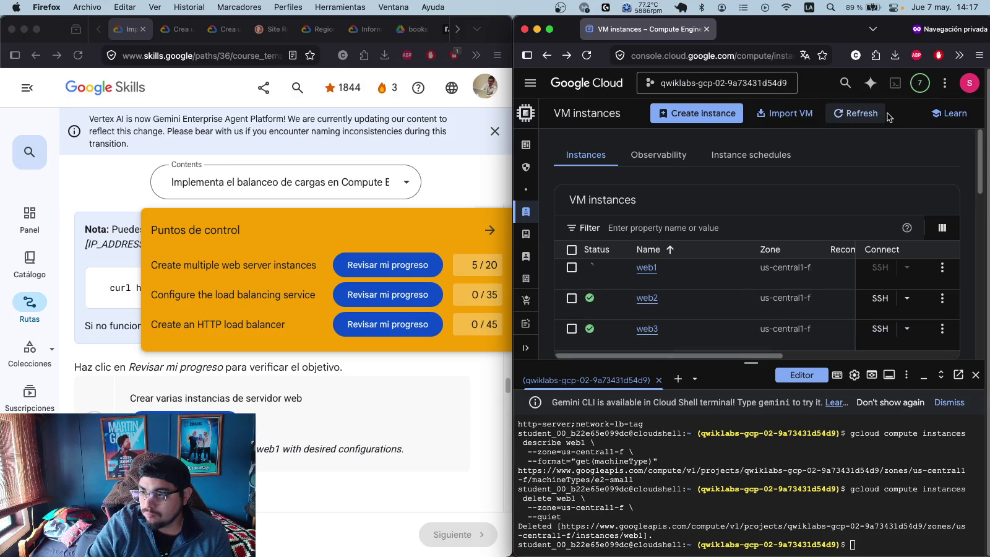
{"action": "left_click", "coordinate": [849, 113]}
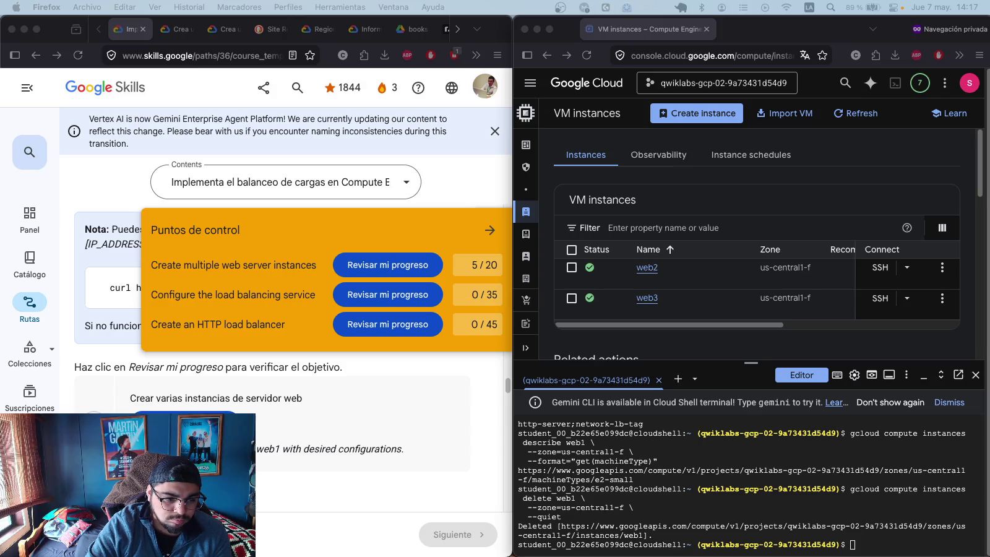
{"action": "left_click", "coordinate": [888, 545]}
{"action": "type", "text": "gcloud compute instances create web1 \\   --zone=us-central1-f \\   --machine-type=e2-small \\   --network=default \\   --tags=network-lb-tag \\   --image-family=debian-12 \\   --image-project=debian-cloud \\   --metadata=startup-script='#!/bin/bash apt-get update apt-get install apache2 -y service apache2 restart echo \"<h3>Web Server: web1</h3>\" | tee /var/www/html/index.html'"}
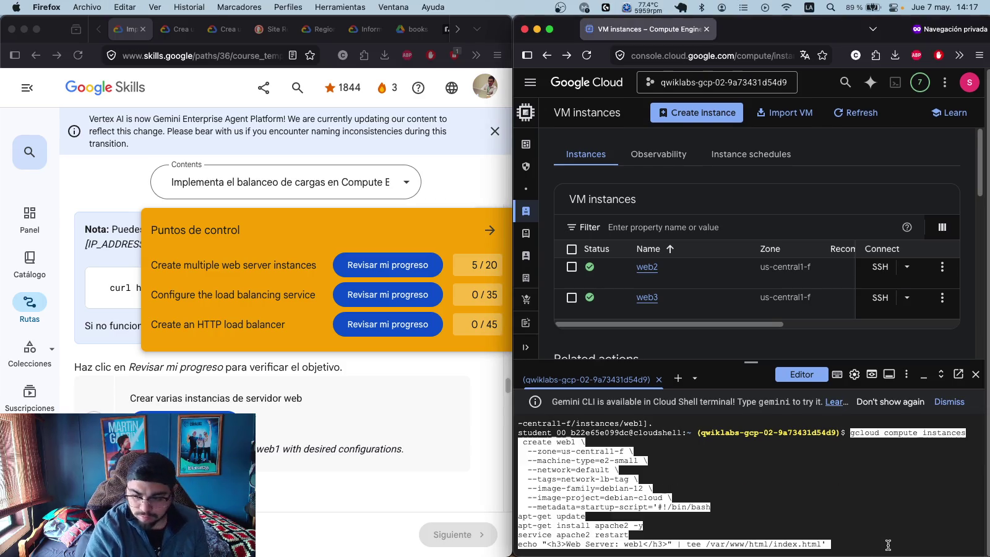
{"action": "key", "text": "Return"}
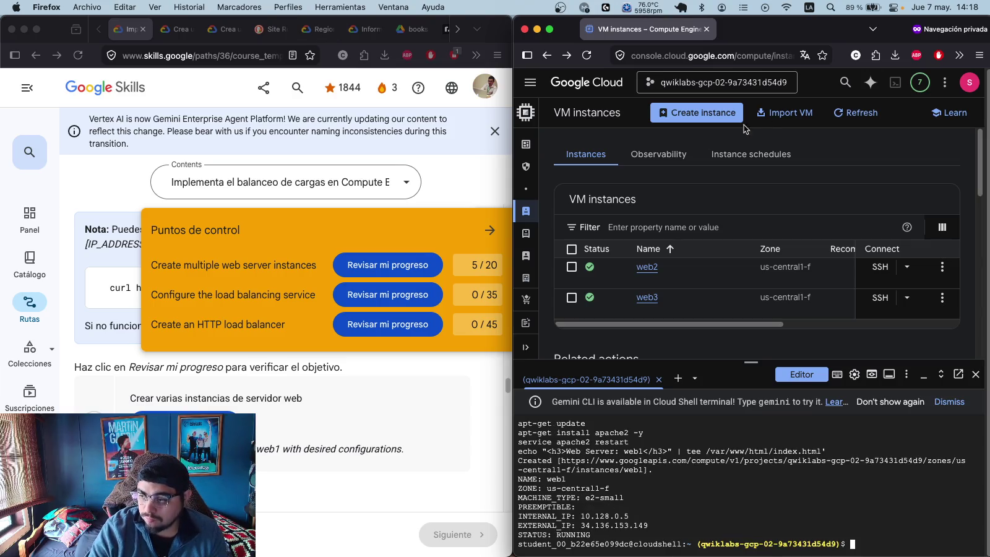
{"action": "left_click", "coordinate": [864, 113]}
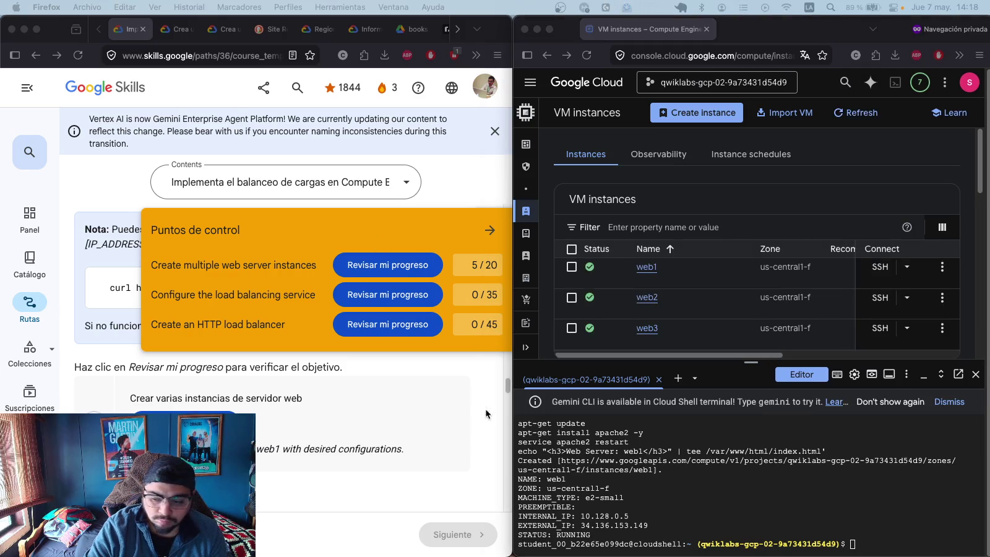
- Bring web1's External IP into view in the VM instances table and refresh the list
{"action": "left_click", "coordinate": [811, 364]}
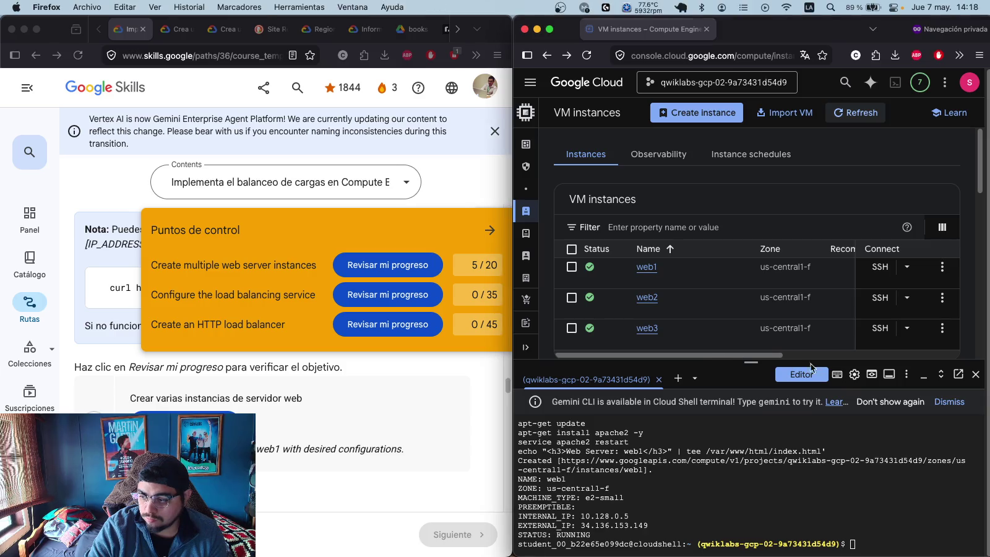
{"action": "scroll", "coordinate": [828, 297], "scroll_direction": "right", "scroll_amount": 10}
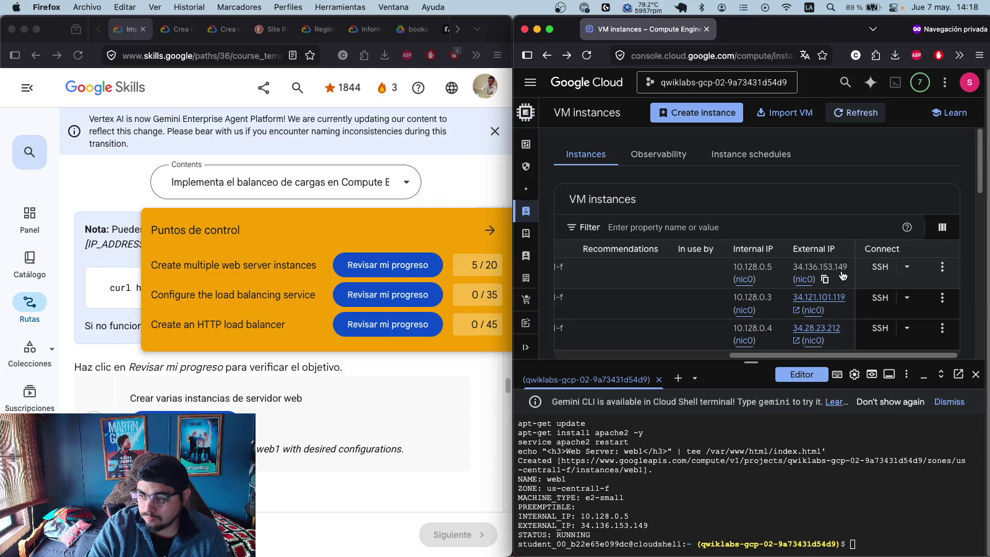
{"action": "left_click", "coordinate": [828, 278]}
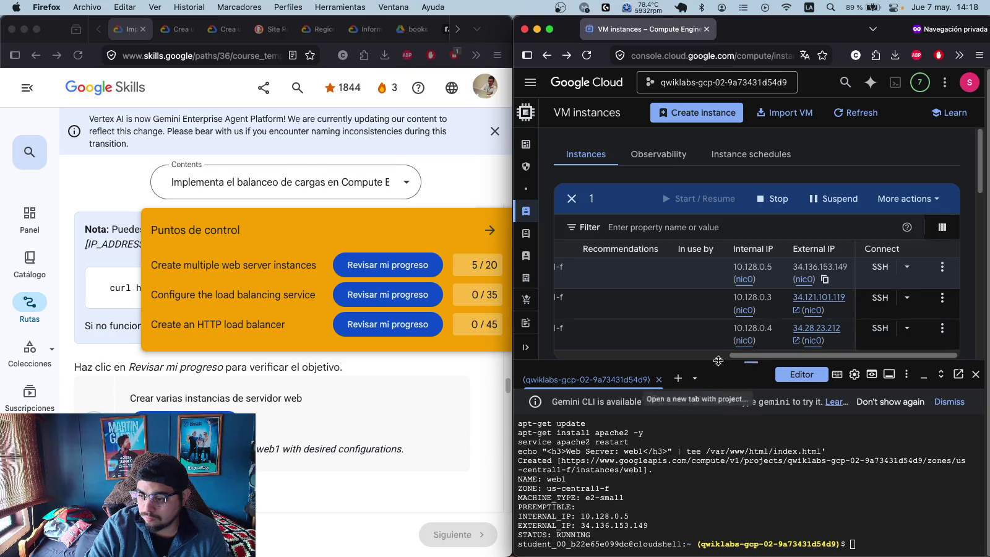
{"action": "left_click", "coordinate": [868, 546]}
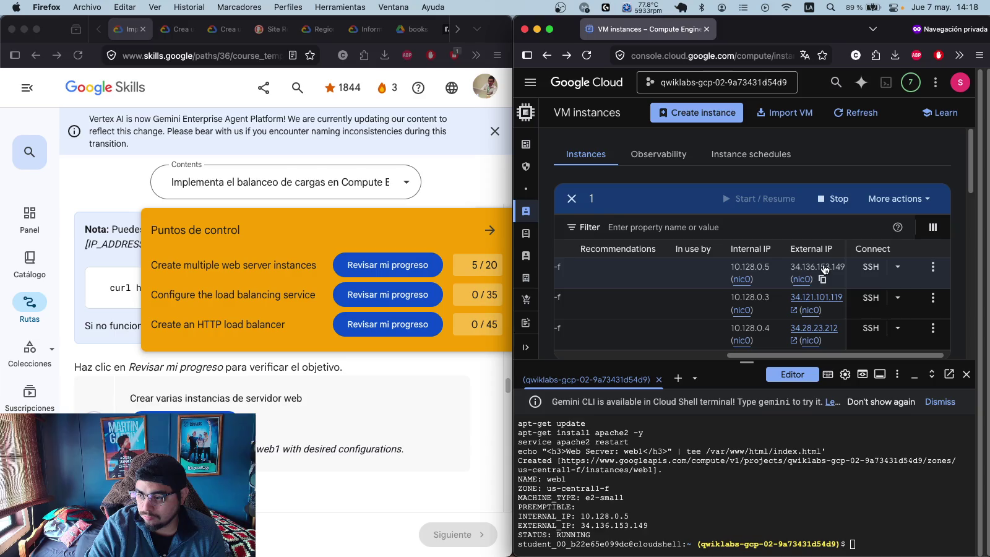
{"action": "mouse_move", "coordinate": [798, 356]}
{"action": "left_mouse_down"}
{"action": "mouse_move", "coordinate": [565, 350]}
{"action": "mouse_move", "coordinate": [802, 340]}
{"action": "left_mouse_up"}
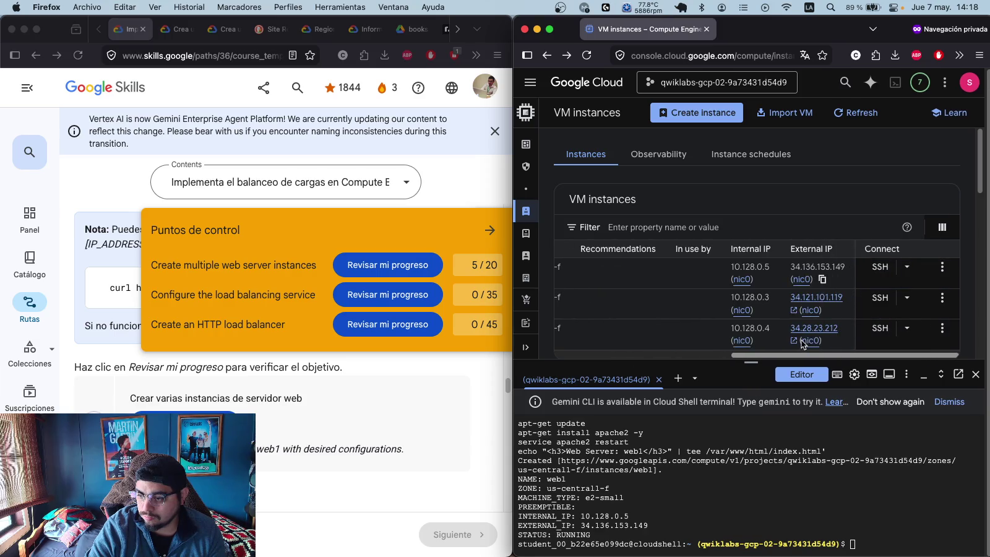
{"action": "left_click", "coordinate": [862, 124]}
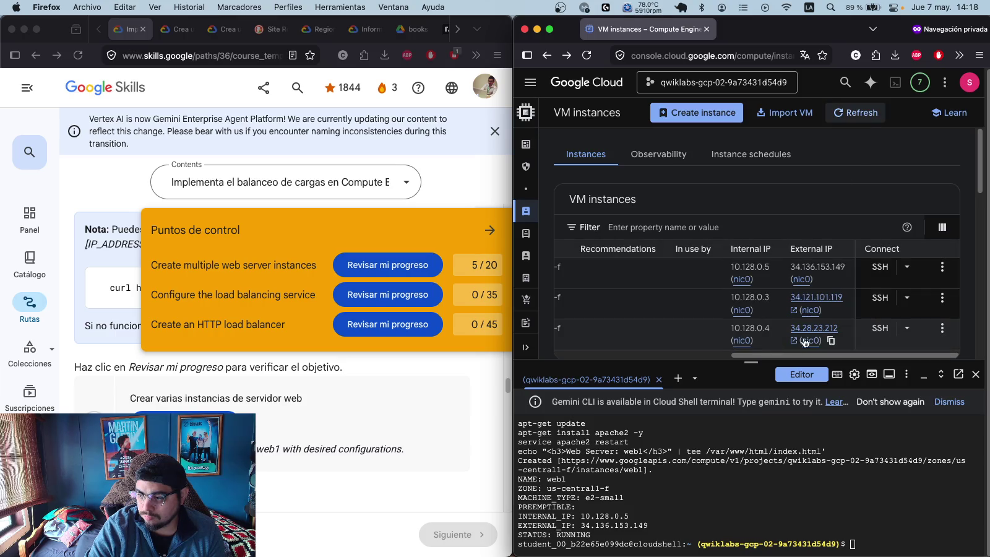
{"action": "left_click", "coordinate": [857, 112]}
- Curl web1's external IP to get 'Web Server: web1', then recheck the checkpoint to reach 10/20
{"action": "left_click", "coordinate": [867, 543]}
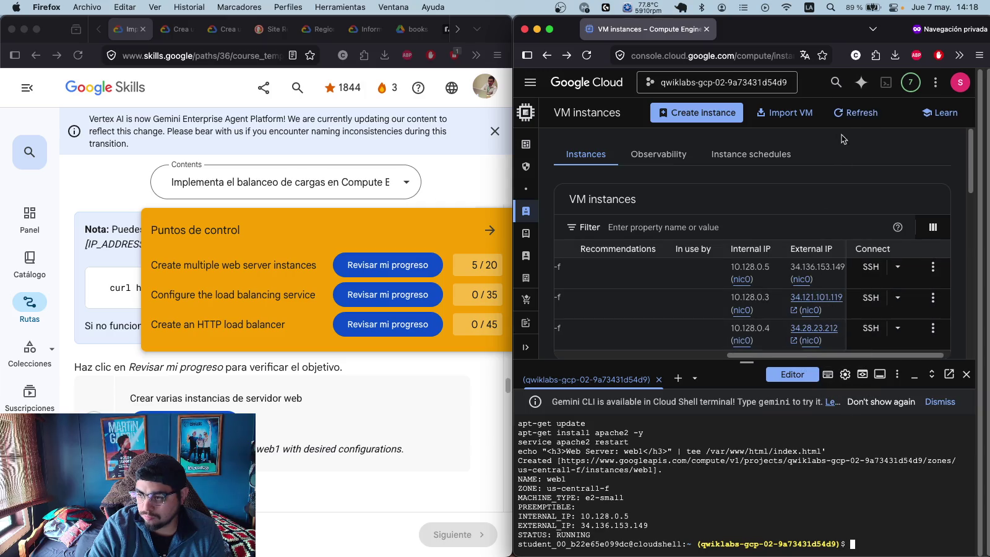
{"action": "left_click", "coordinate": [849, 117]}
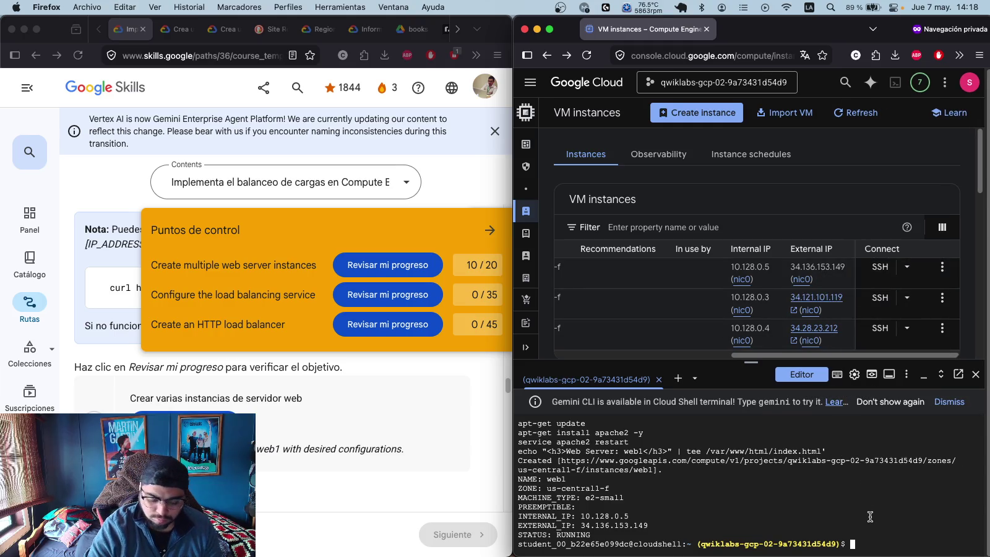
{"action": "key", "text": "super+v"}
{"action": "key", "text": "Return"}
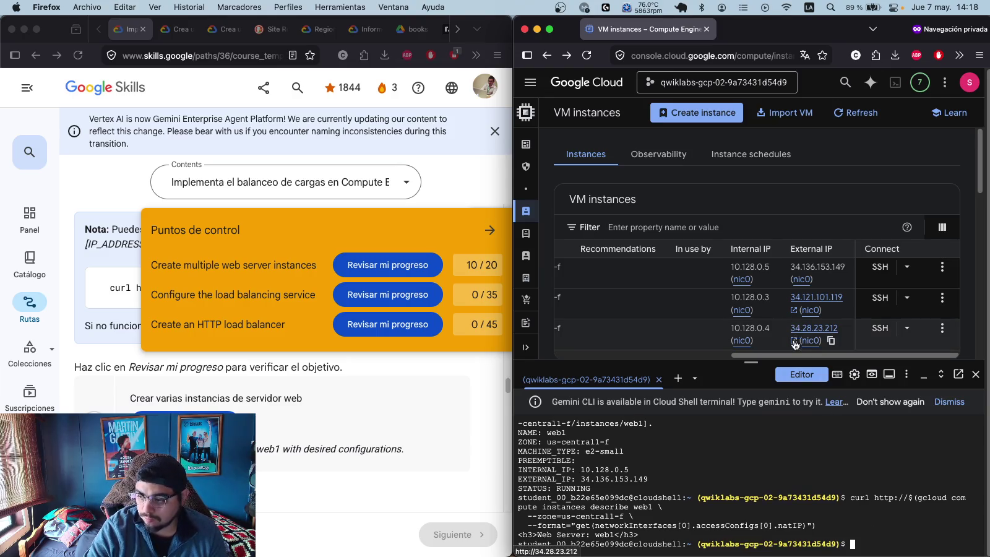
{"action": "left_click", "coordinate": [186, 419]}
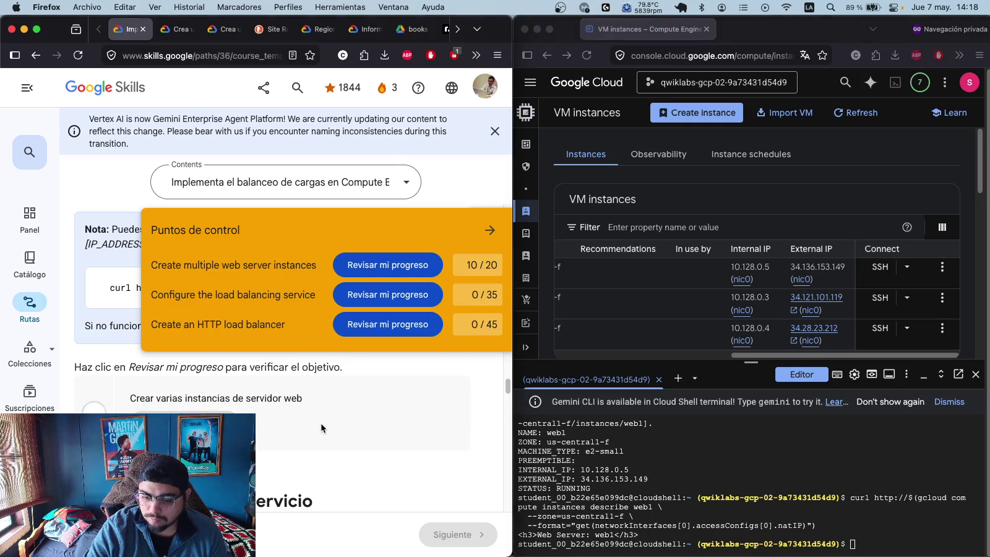
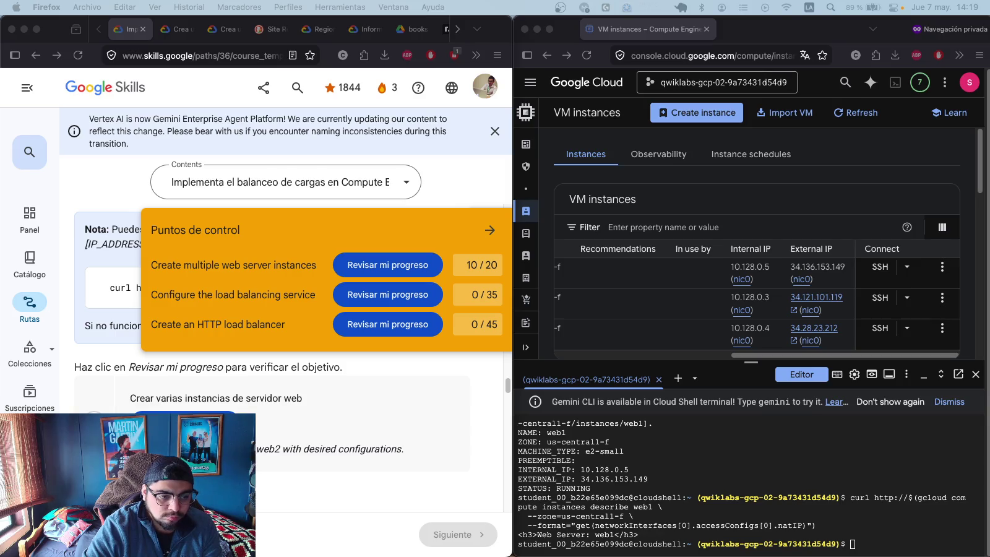
- Delete the web2 instance in us-central1-f with gcloud in Cloud Shell, then refresh the VM list
{"action": "left_click", "coordinate": [895, 542]}
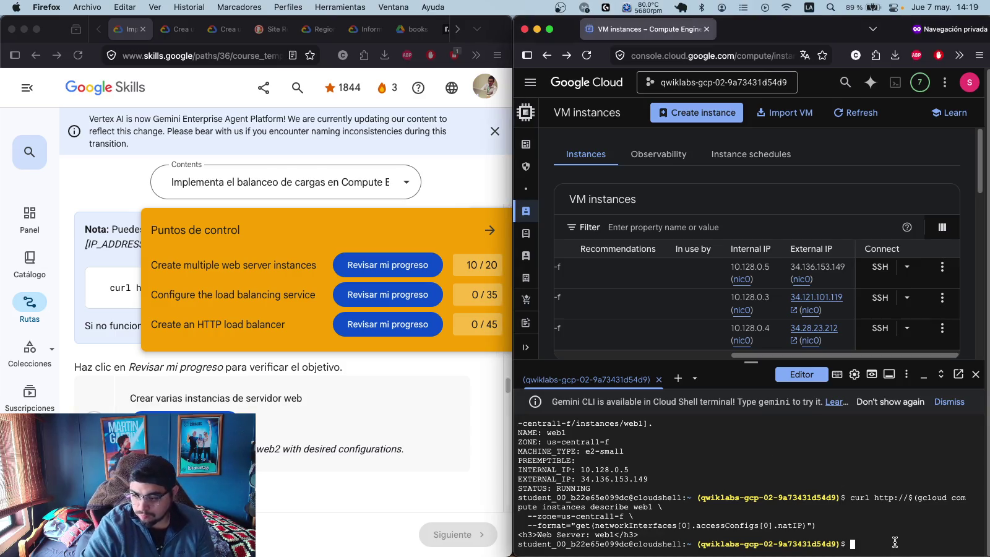
{"action": "type", "text": "gcloud compute instances delete web2 \\   --zone=us-central1-f \\   --quiet"}
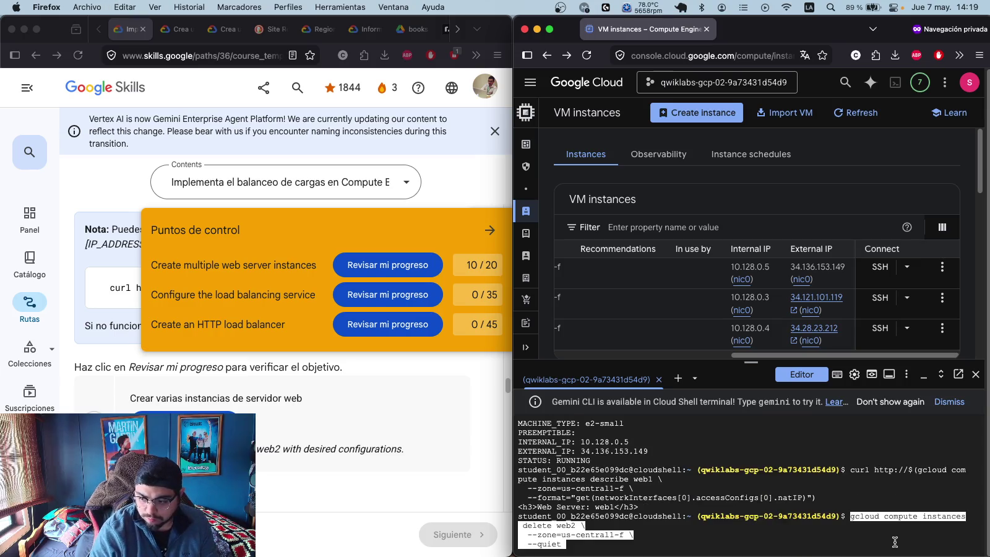
{"action": "key", "text": "Return"}
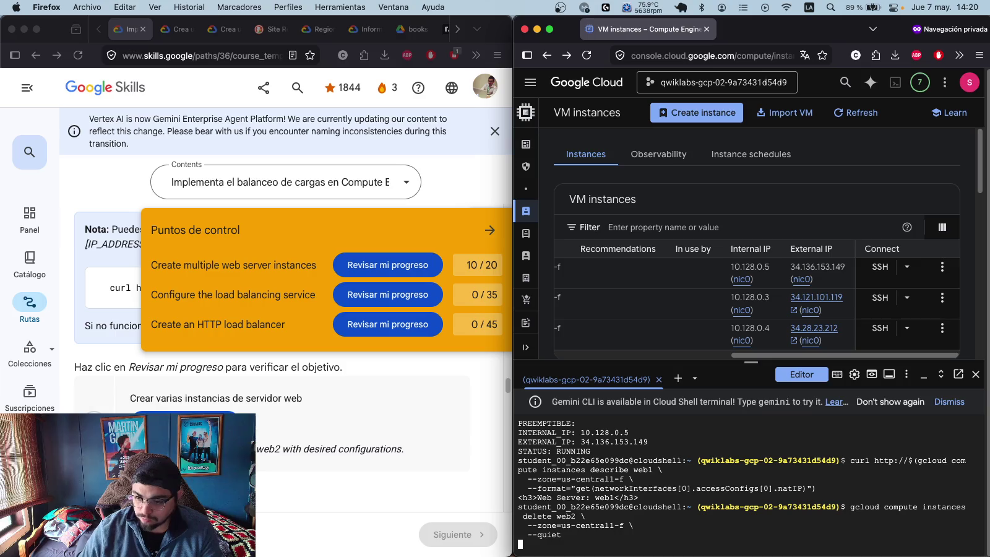
{"action": "left_click_drag", "start_coordinate": [752, 359], "coordinate": [576, 360]}
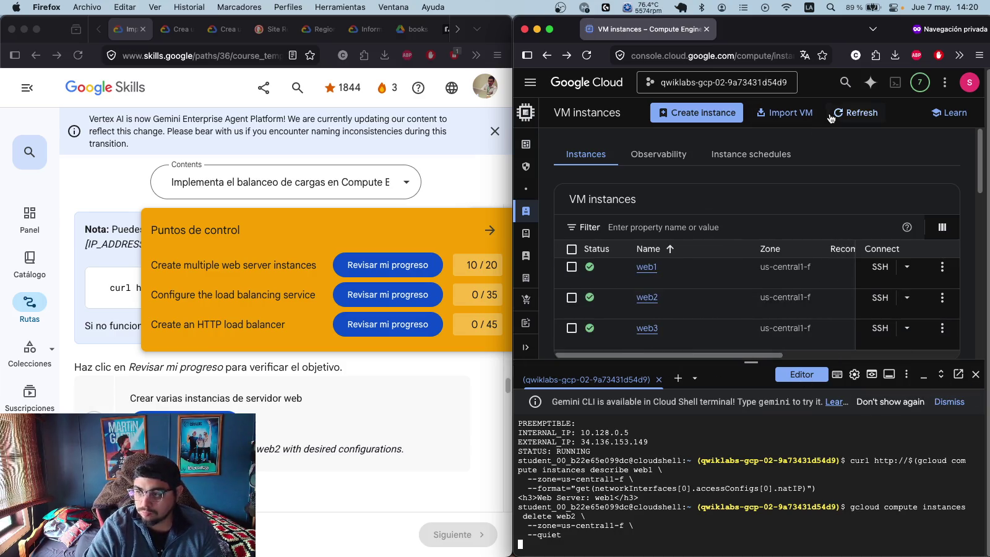
{"action": "left_click", "coordinate": [856, 112]}
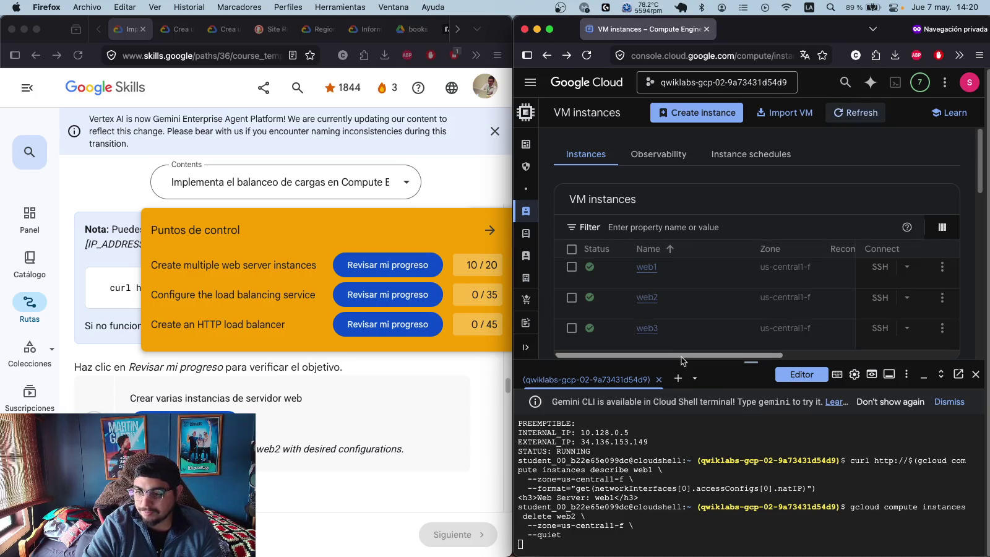
- Collapse the lab checkpoints panel and run the gcloud command deleting web3 in us-central1-f
{"action": "left_click", "coordinate": [491, 231]}
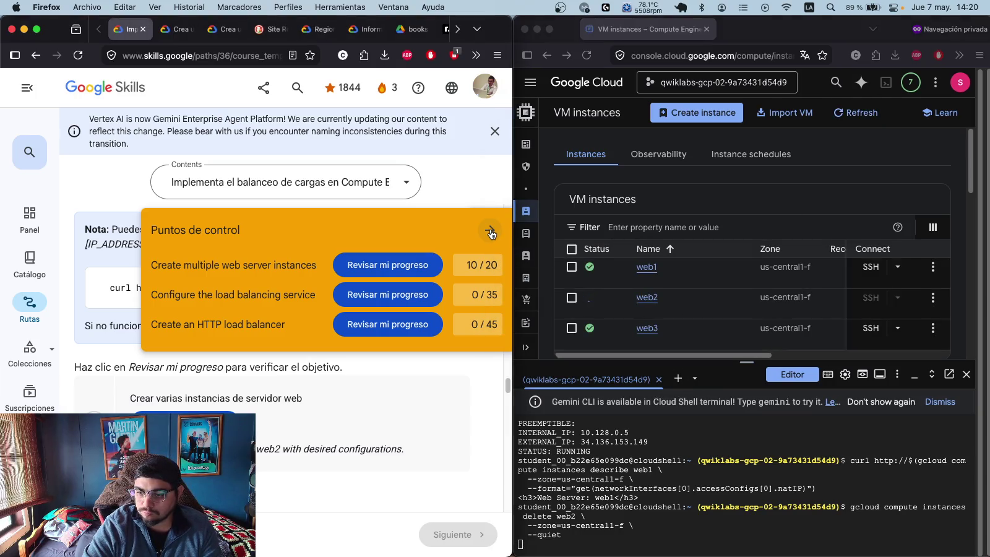
{"action": "left_click", "coordinate": [490, 231]}
{"action": "left_click", "coordinate": [662, 352]}
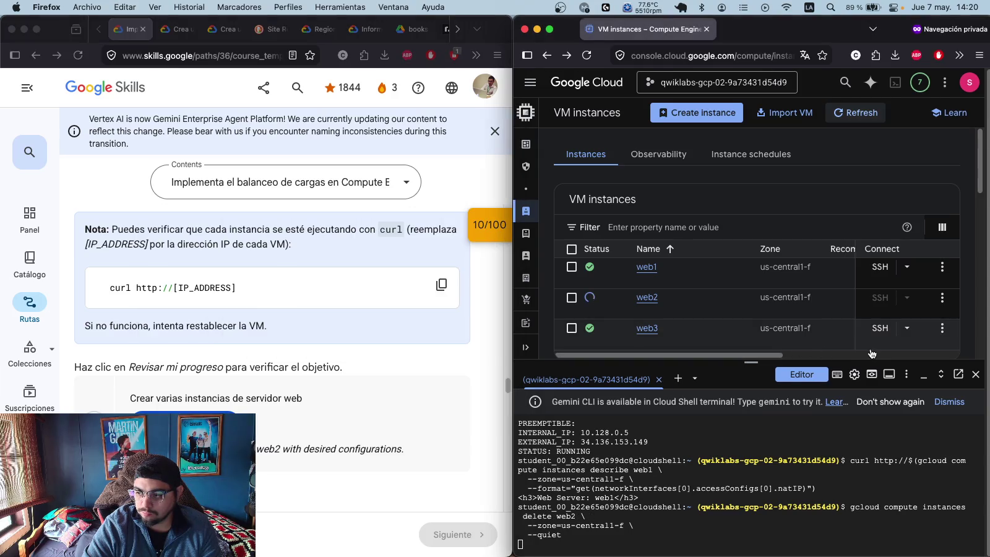
{"action": "left_click_drag", "start_coordinate": [754, 357], "coordinate": [749, 354]}
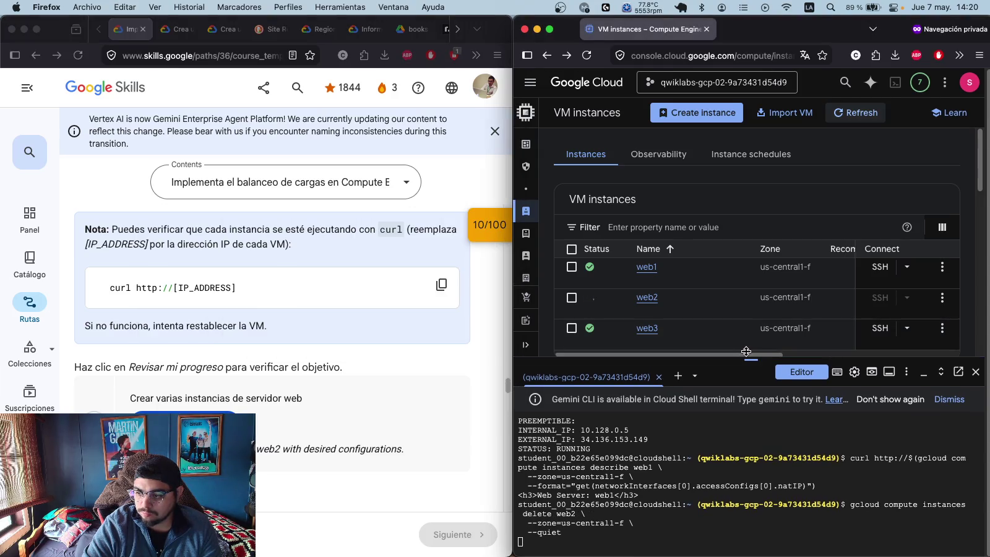
{"action": "scroll", "coordinate": [725, 347], "scroll_direction": "right", "scroll_amount": 5}
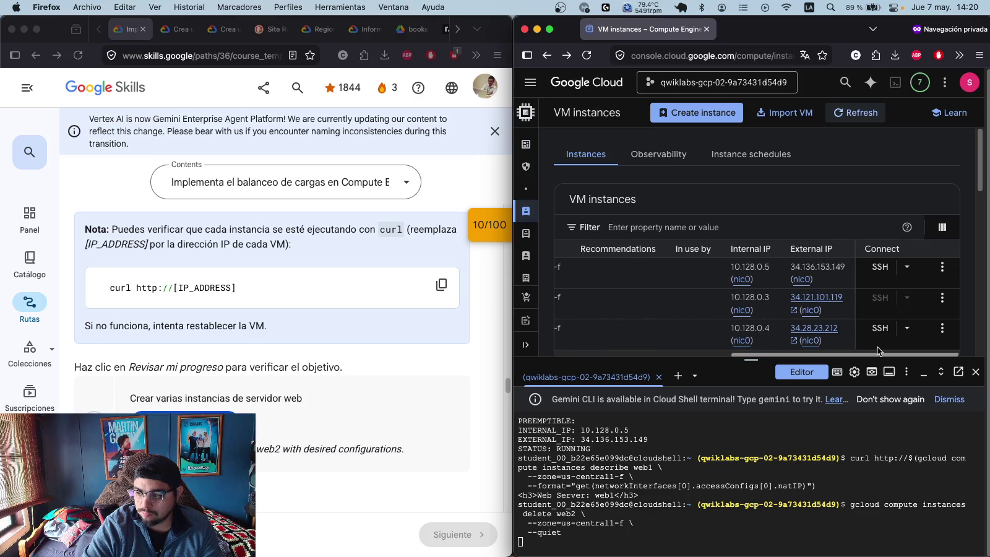
{"action": "left_click_drag", "start_coordinate": [878, 348], "coordinate": [655, 346]}
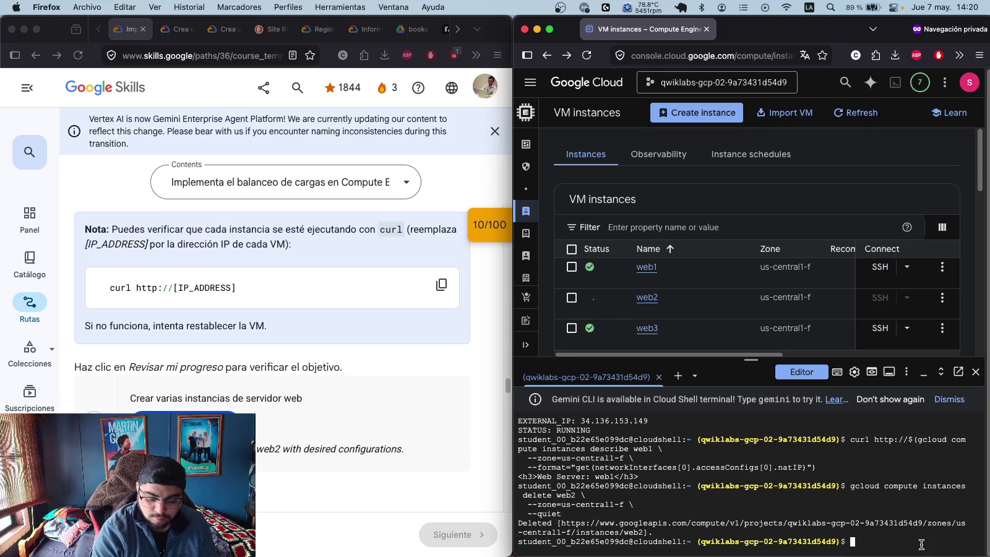
{"action": "type", "text": "gcloud compute instances delete web3 \\   --zone=us-central1-f \\   --quiet"}
{"action": "key", "text": "Return"}
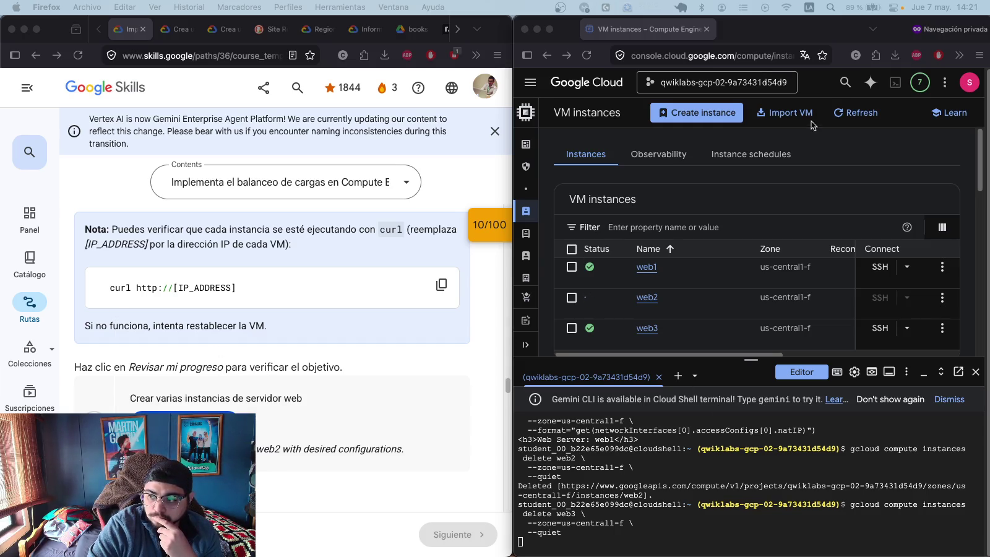
- Refresh the VM list to confirm web3 is removed, and paste the e2-small web2 recreation command
{"action": "left_click", "coordinate": [859, 117]}
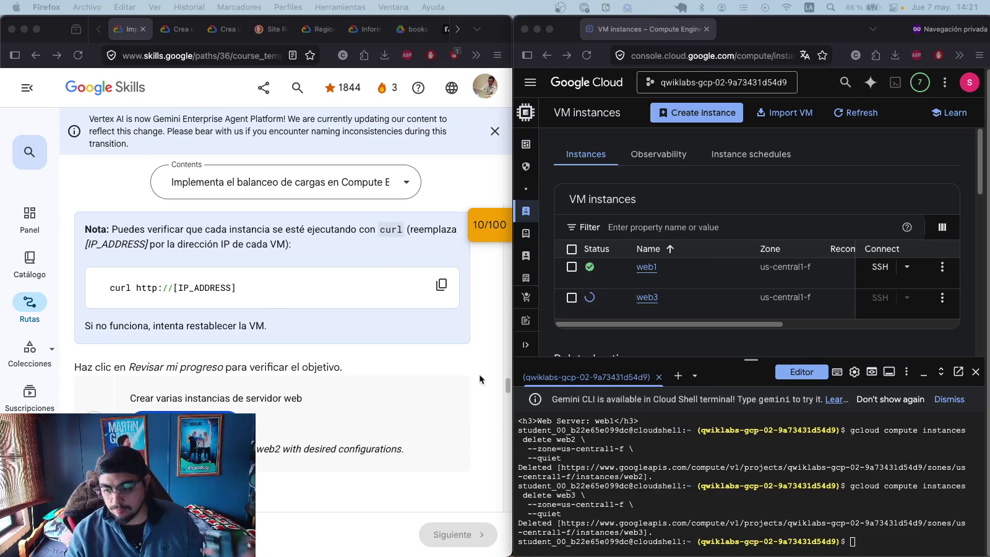
{"action": "left_click", "coordinate": [879, 546]}
{"action": "left_click", "coordinate": [871, 541]}
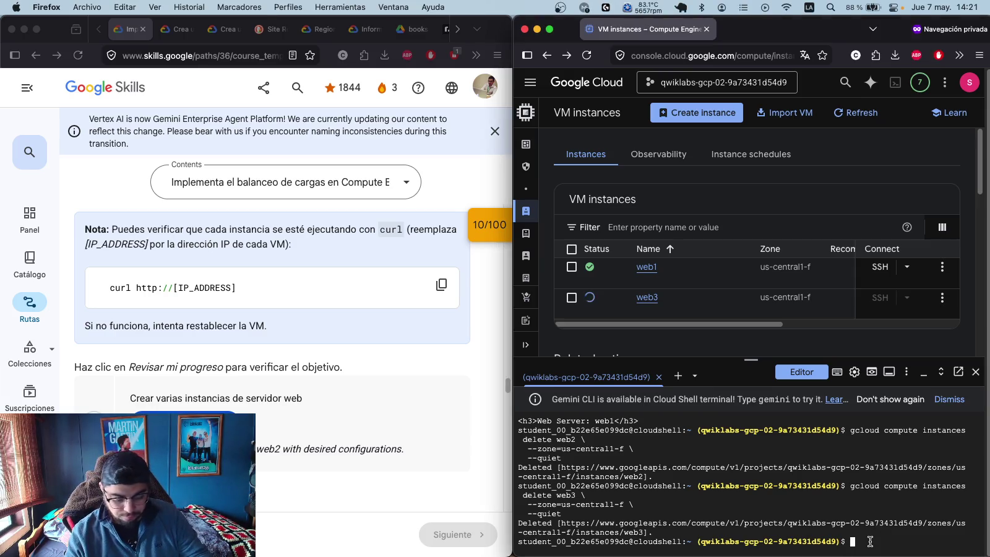
{"action": "type", "text": "gcloud compute instances create web2 \\   --zone=us-central1-f \\   --machine-type=e2-small \\   --network=default \\   --tags=network-lb-tag \\   --image-family=debian-12 \\   --image-project=debian-cloud \\   --metadata=startup-script='#!/bin/bash apt-get update apt-get install apache2 -y service apache2 restart echo \"<h3>Web Server: web2</h3>\" | tee /var/www/html/index.html'"}
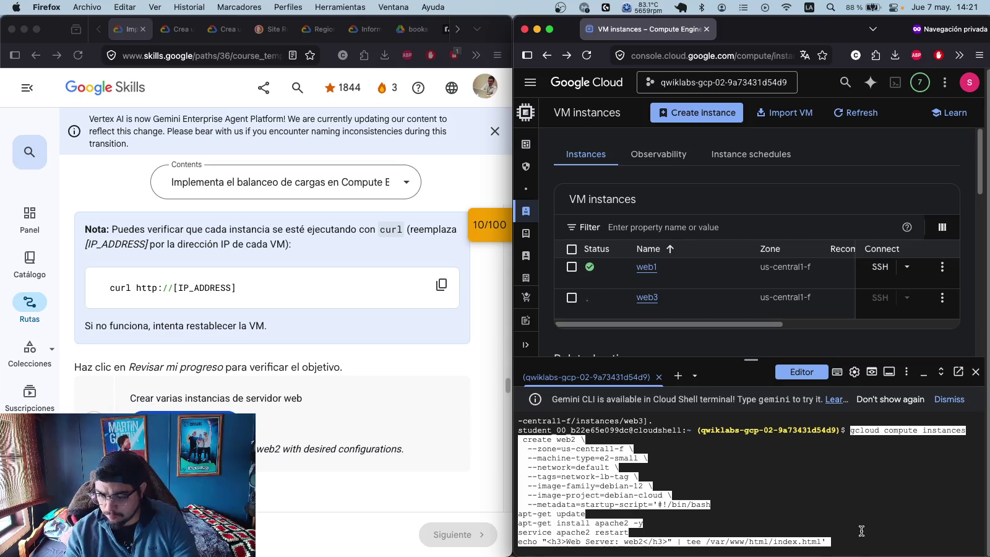
- Run the gcloud commands recreating web2 and web3 as e2-small Apache web servers
{"action": "left_click", "coordinate": [865, 114]}
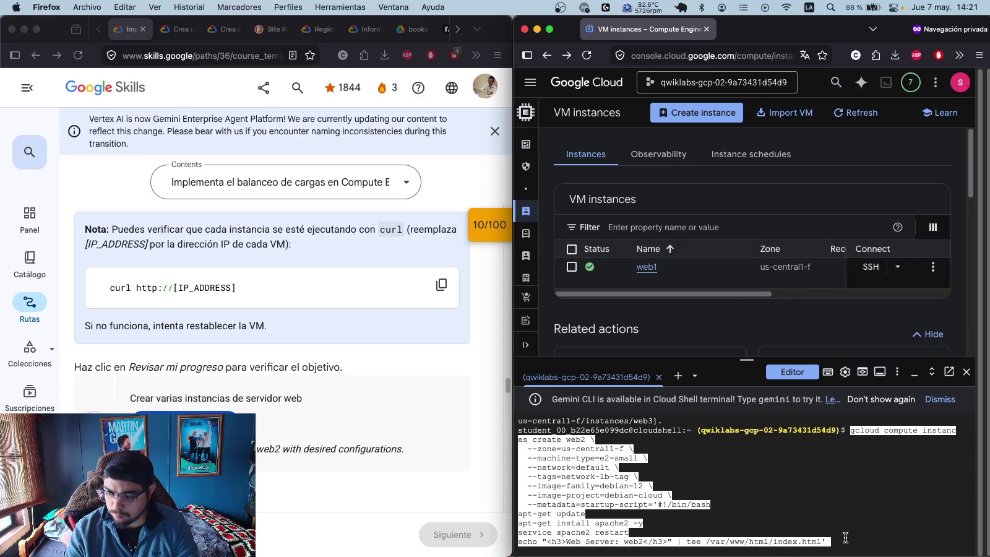
{"action": "key", "text": "Return"}
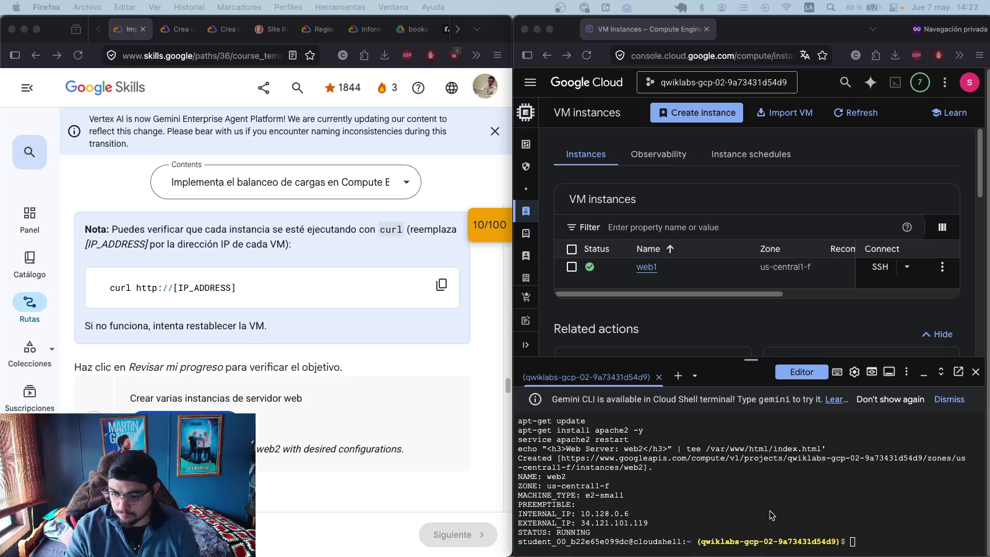
{"action": "left_click", "coordinate": [858, 545]}
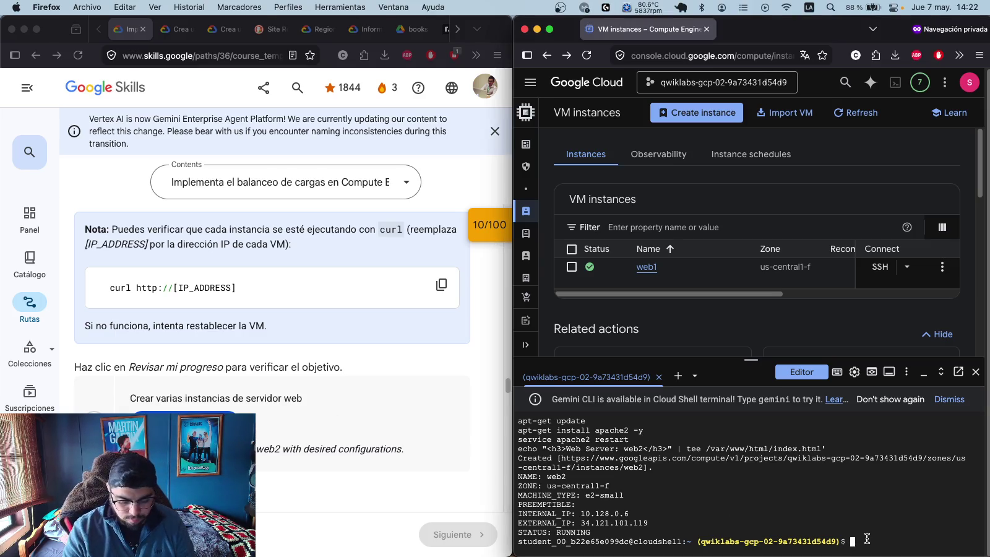
{"action": "type", "text": "gcloud compute instances create web3 \\   --zone=us-central1-f \\   --machine-type=e2-small \\   --network=default \\   --tags=network-lb-tag \\   --image-family=debian-12 \\   --image-project=debian-cloud \\   --metadata=startup-script='#!/bin/bash apt-get update apt-get install apache2 -y service apache2 restart echo \"<h3>Web Server: web3</h3>\" | tee /var/www/html/index.html'"}
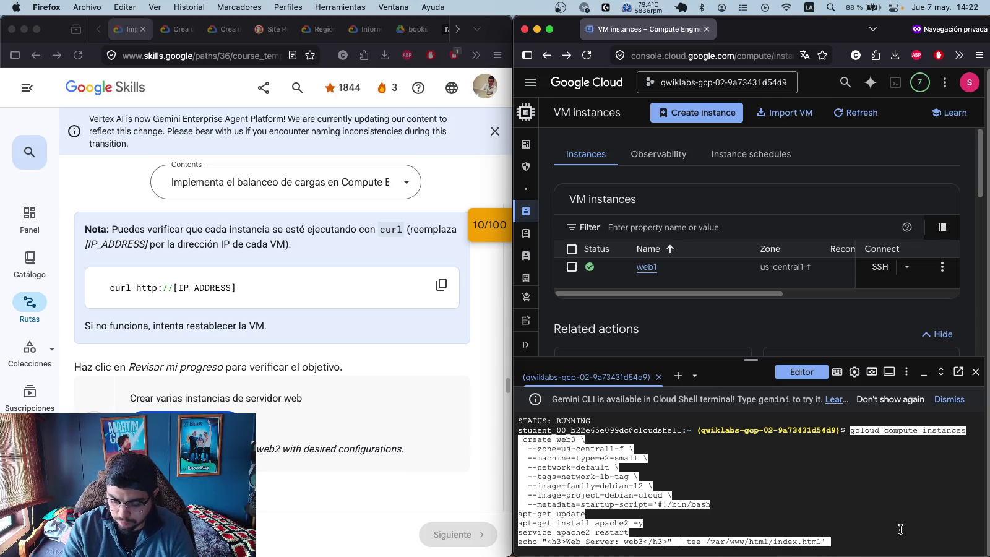
{"action": "key", "text": "Return"}
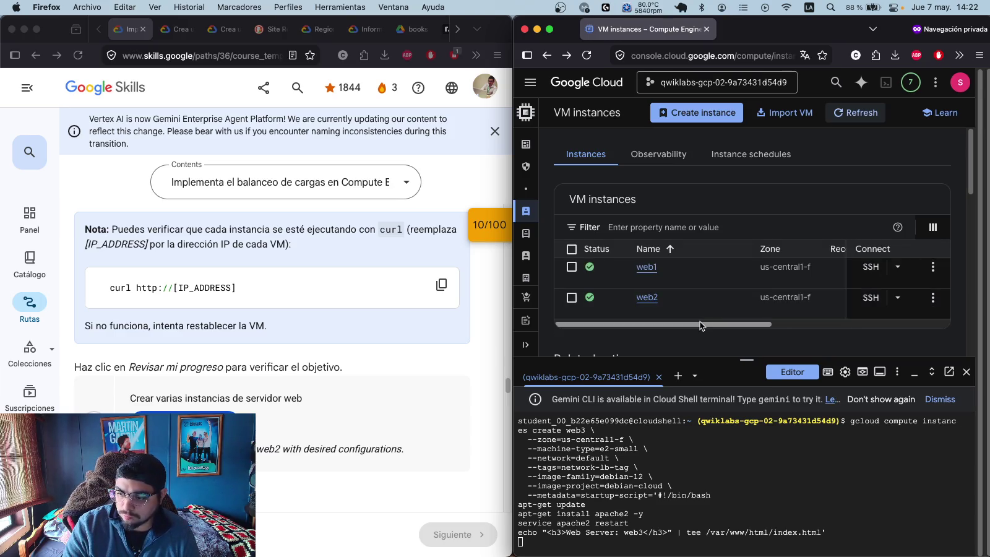
- Open web2's external IP 34.121.101.119 in a new private browser tab
{"action": "left_click_drag", "start_coordinate": [694, 321], "coordinate": [900, 315]}
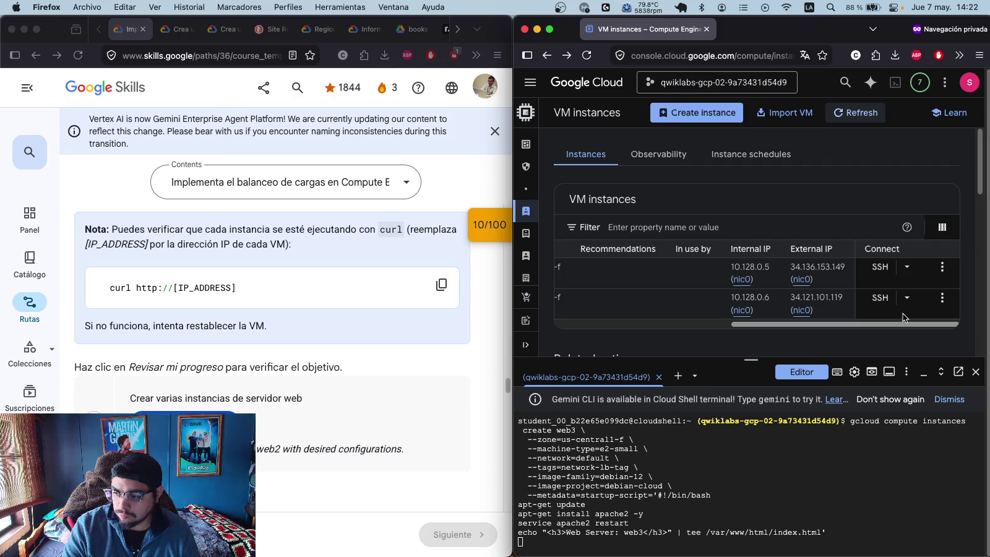
{"action": "left_click", "coordinate": [824, 311]}
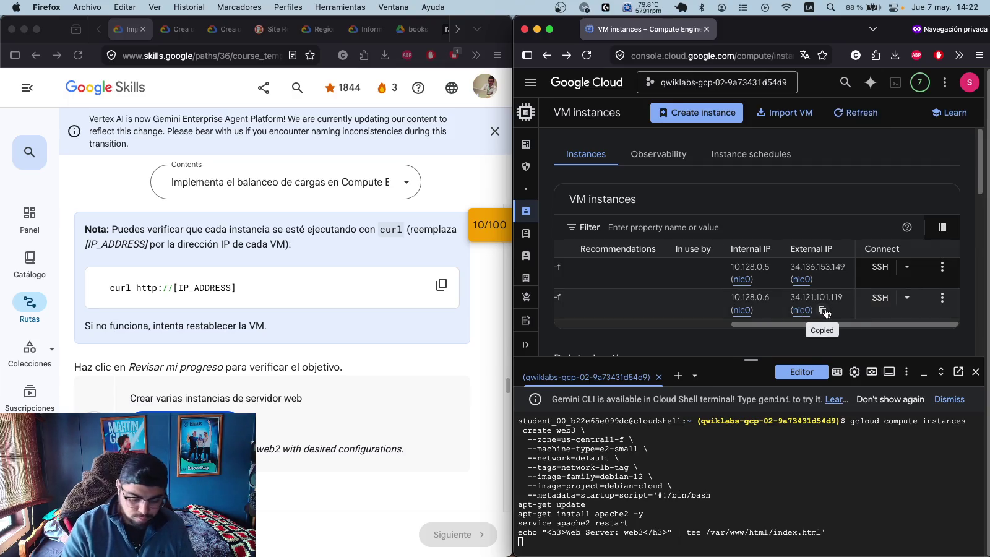
{"action": "key", "text": "super+t"}
{"action": "key", "text": "super+v"}
{"action": "key", "text": "Return"}
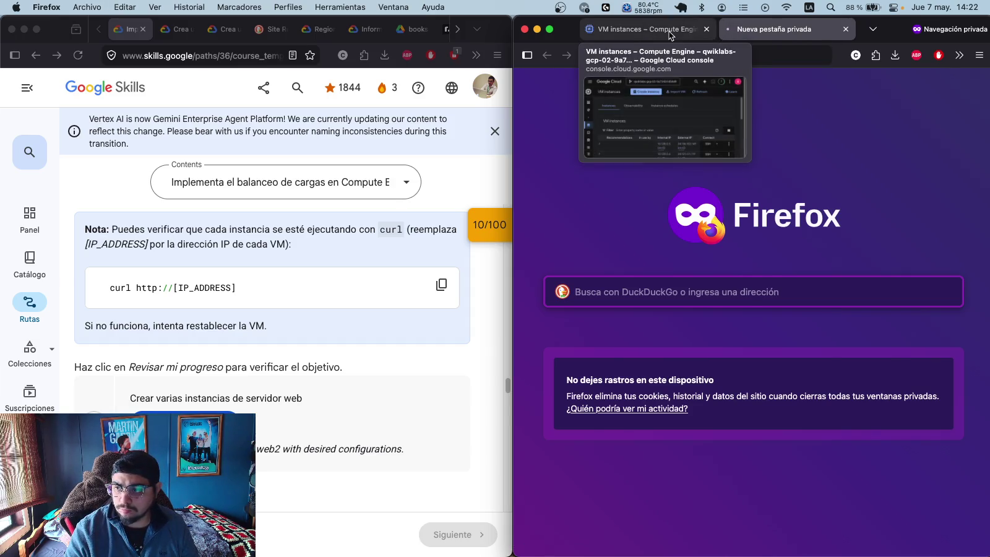
- Load web1's external IP 34.136.153.149 in the private tab, then refresh the VM list to show web3
{"action": "left_click", "coordinate": [669, 31]}
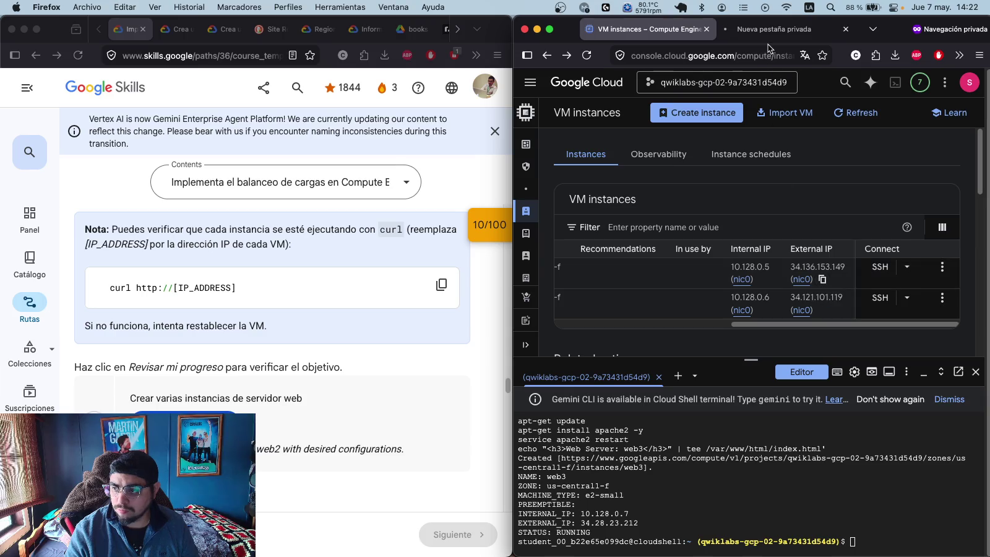
{"action": "left_click", "coordinate": [770, 29]}
{"action": "left_click", "coordinate": [674, 55]}
{"action": "key", "text": "super+v"}
{"action": "key", "text": "Return"}
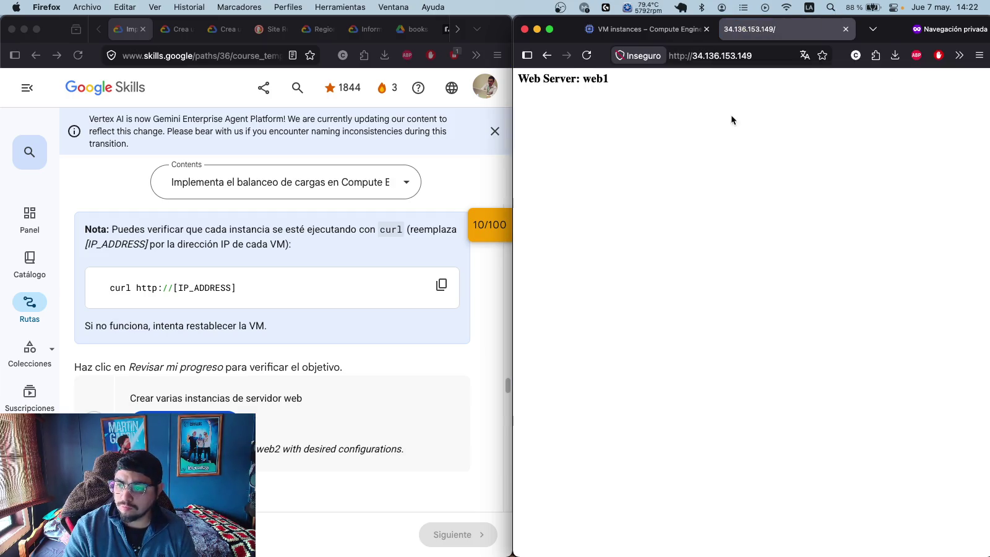
{"action": "left_click", "coordinate": [647, 29]}
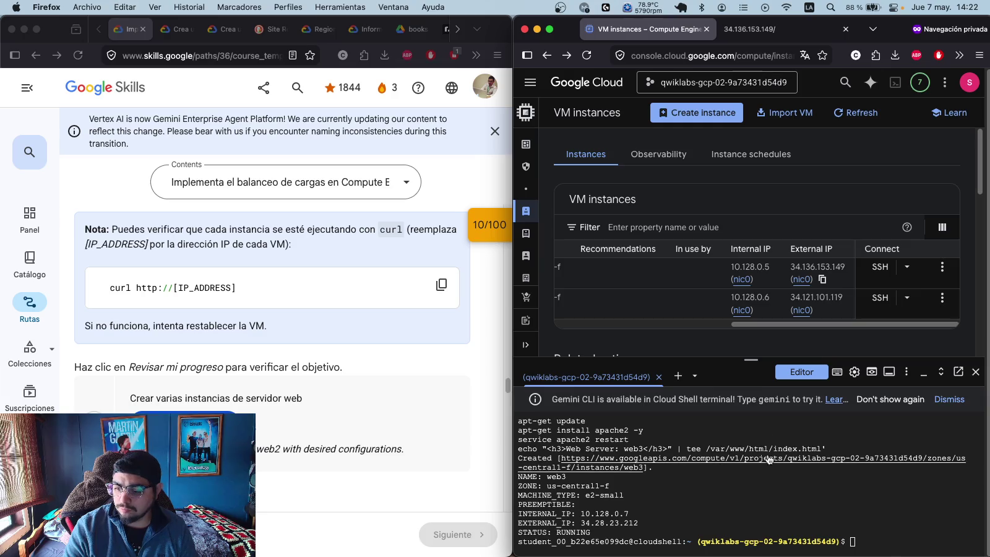
{"action": "scroll", "coordinate": [736, 482], "scroll_direction": "up", "scroll_amount": 3}
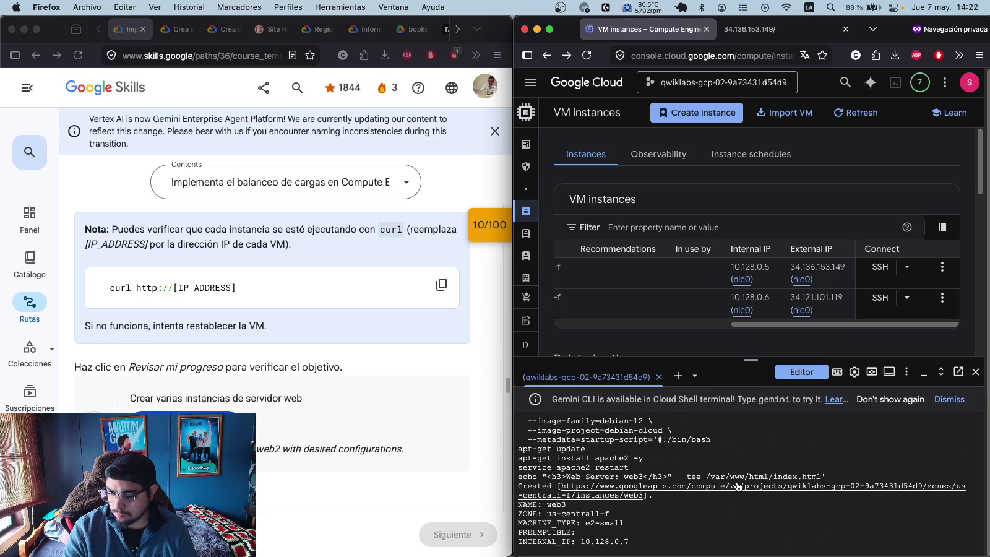
{"action": "scroll", "coordinate": [746, 500], "scroll_direction": "down", "scroll_amount": 3}
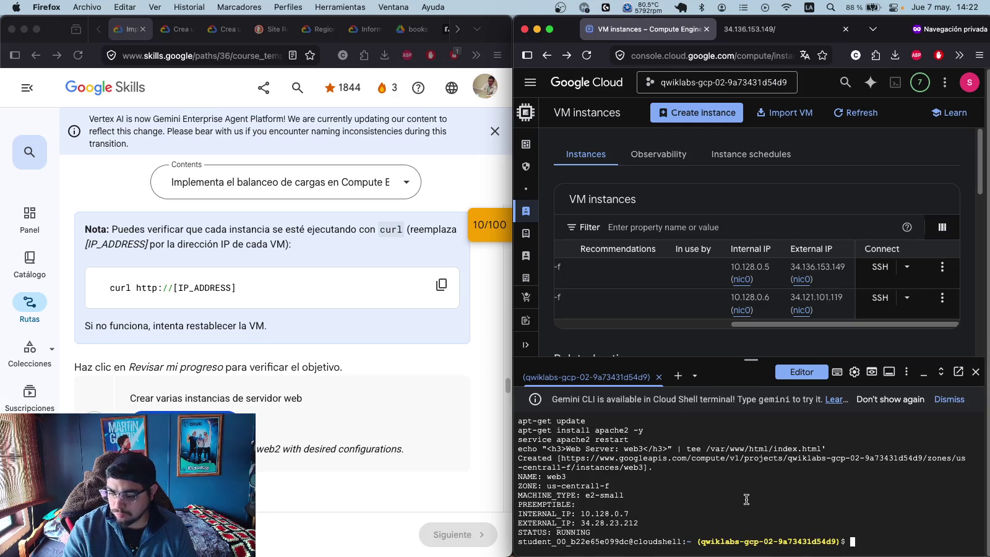
{"action": "left_click", "coordinate": [846, 120]}
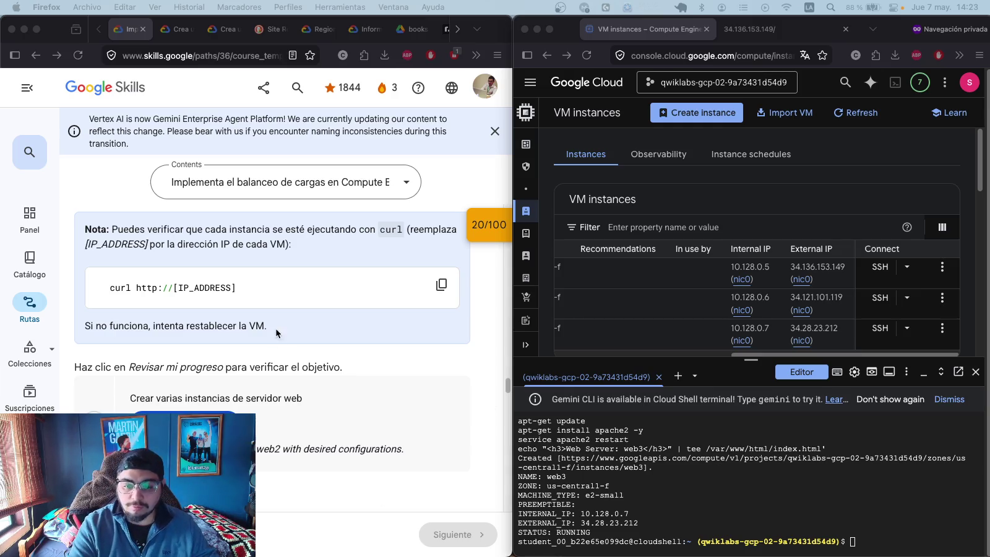
- Curl web2 from Cloud Shell to confirm it answers 'Web Server: web2'
{"action": "left_click", "coordinate": [338, 402]}
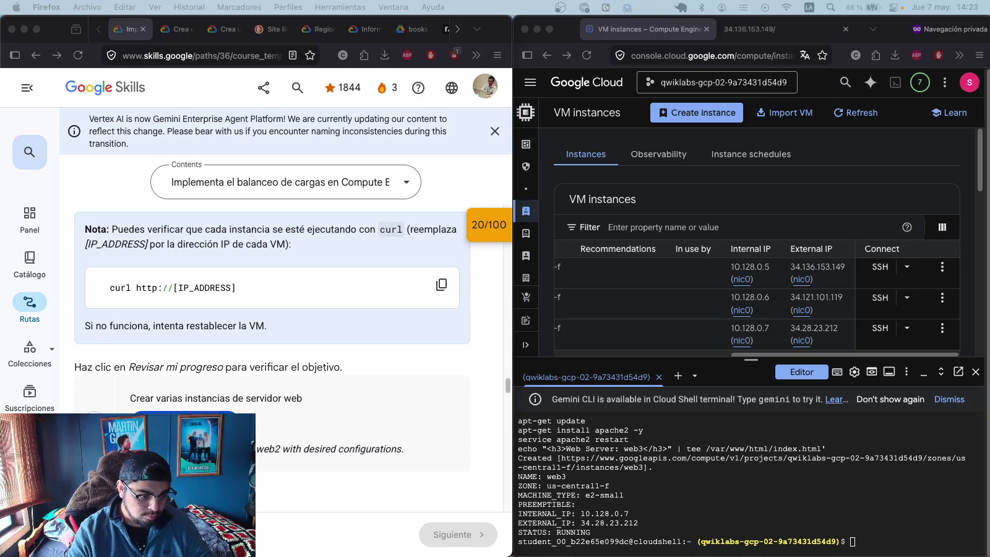
{"action": "left_click", "coordinate": [873, 541]}
{"action": "key", "text": "super+v"}
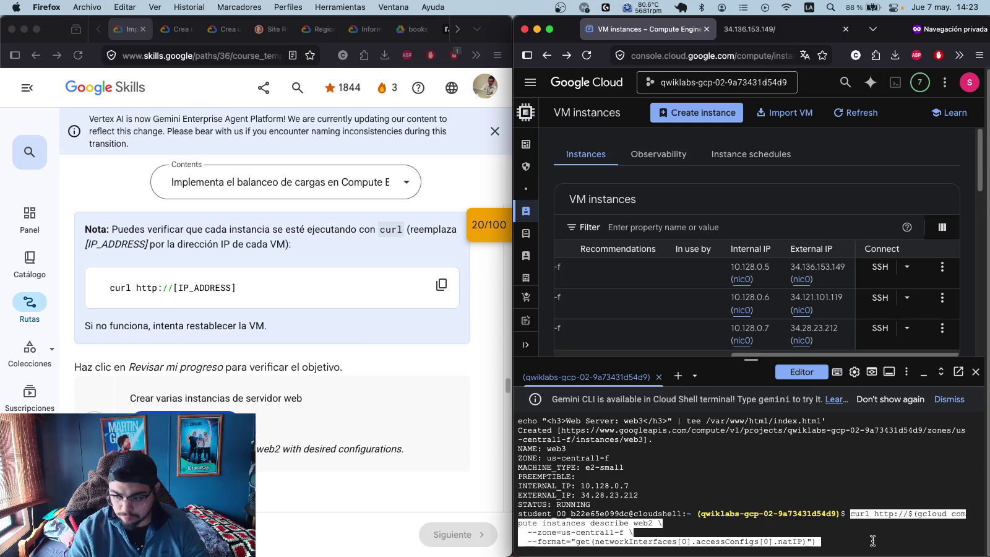
{"action": "key", "text": "Return"}
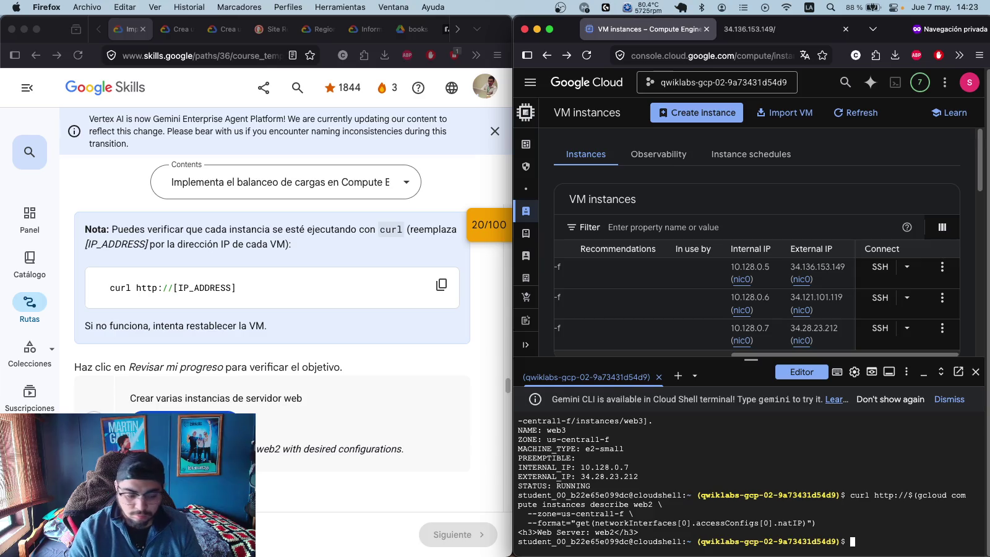
- Curl web3 to confirm 'Web Server: web3', then check lab progress on the web server task
{"action": "key", "text": "super+Tab"}
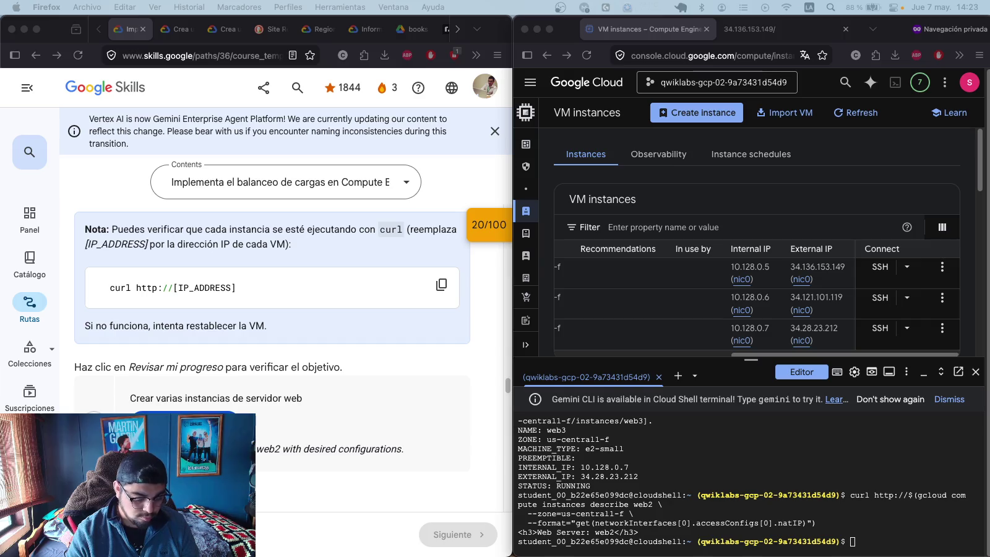
{"action": "left_click", "coordinate": [917, 536]}
{"action": "key", "text": "super+v"}
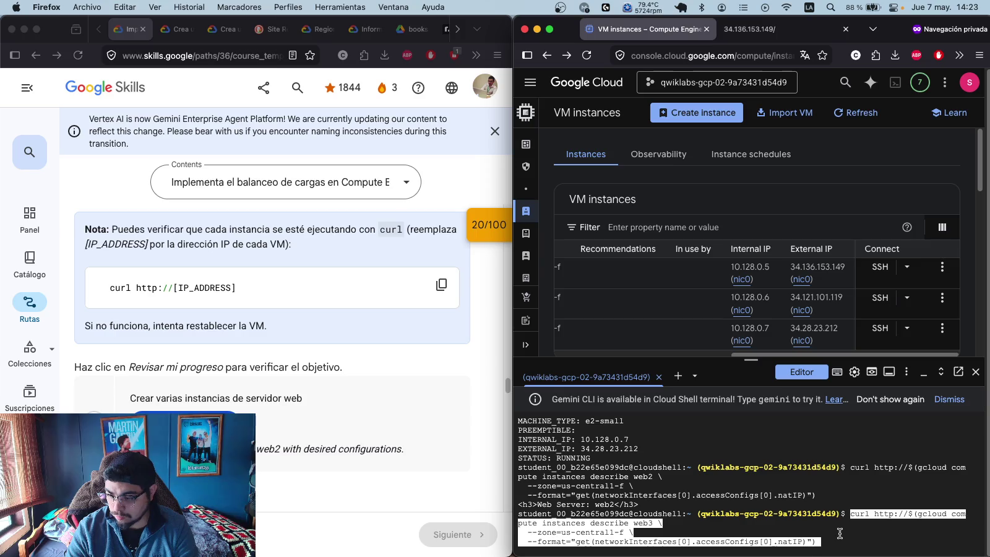
{"action": "key", "text": "Return"}
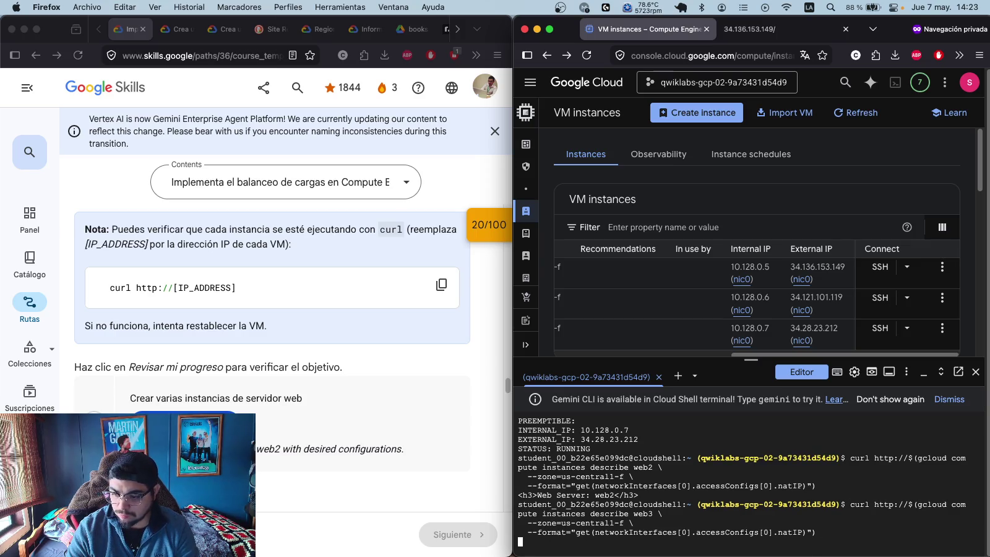
{"action": "left_click", "coordinate": [264, 424]}
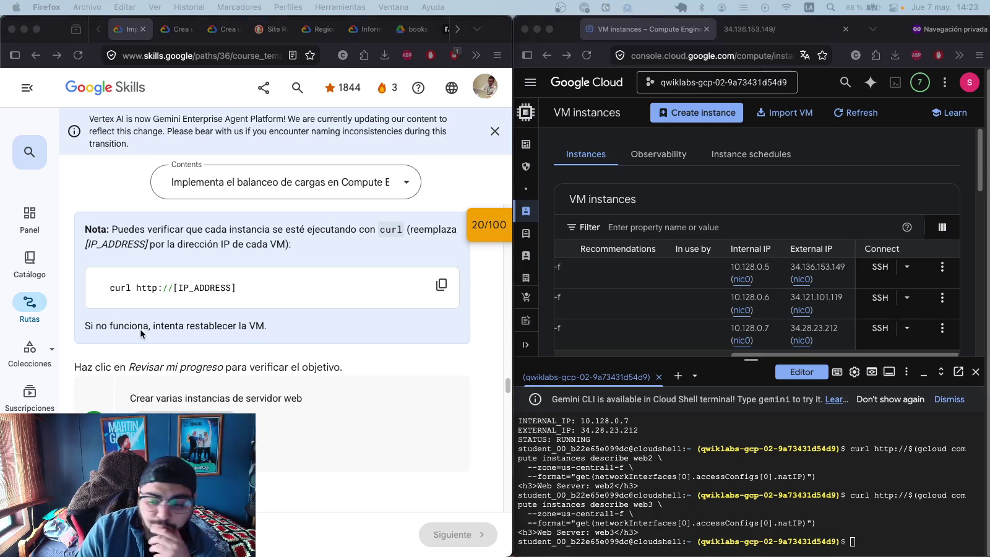
- Scroll the lab instructions through Tarea 2, selecting the load balancer hint text
{"action": "scroll", "coordinate": [333, 332], "scroll_direction": "down", "scroll_amount": 5}
{"action": "scroll", "coordinate": [290, 294], "scroll_direction": "down", "scroll_amount": 2}
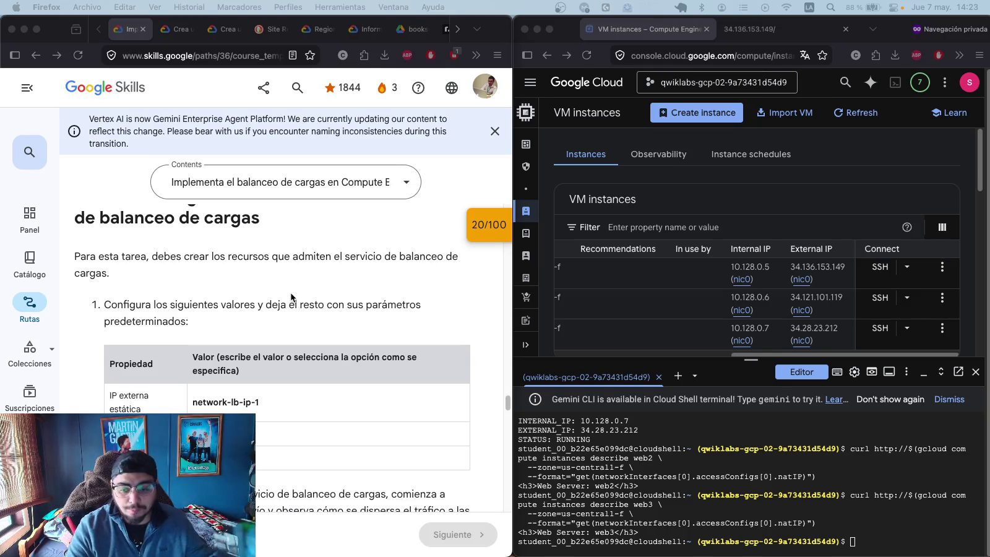
{"action": "scroll", "coordinate": [291, 297], "scroll_direction": "down", "scroll_amount": 1}
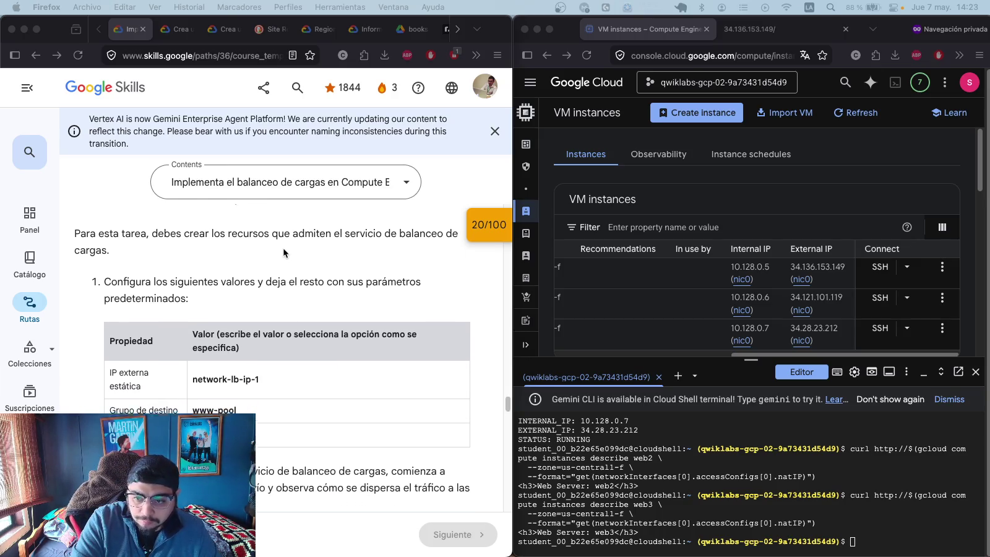
{"action": "scroll", "coordinate": [282, 253], "scroll_direction": "up", "scroll_amount": 1}
{"action": "left_click", "coordinate": [228, 259]}
{"action": "scroll", "coordinate": [209, 262], "scroll_direction": "down", "scroll_amount": 4}
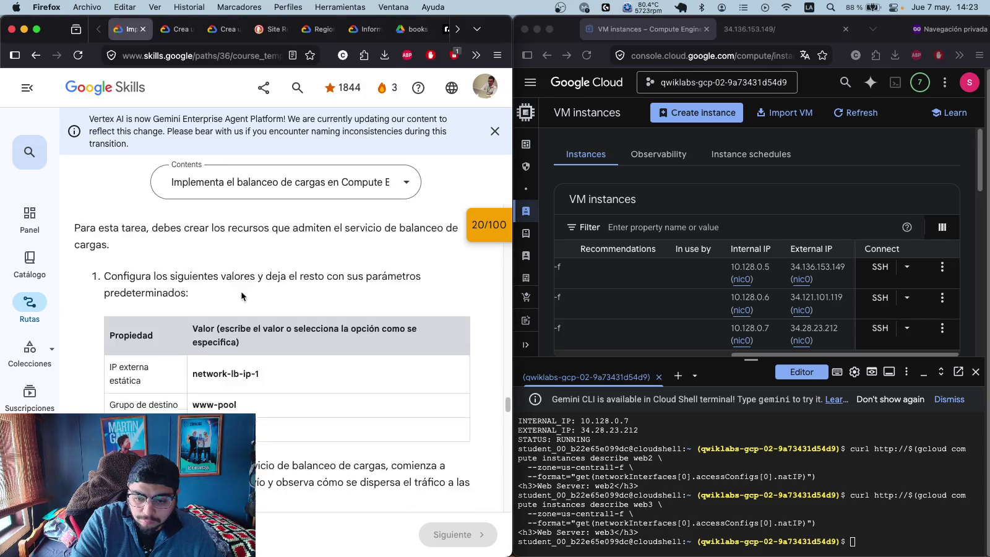
{"action": "scroll", "coordinate": [269, 409], "scroll_direction": "down", "scroll_amount": 3}
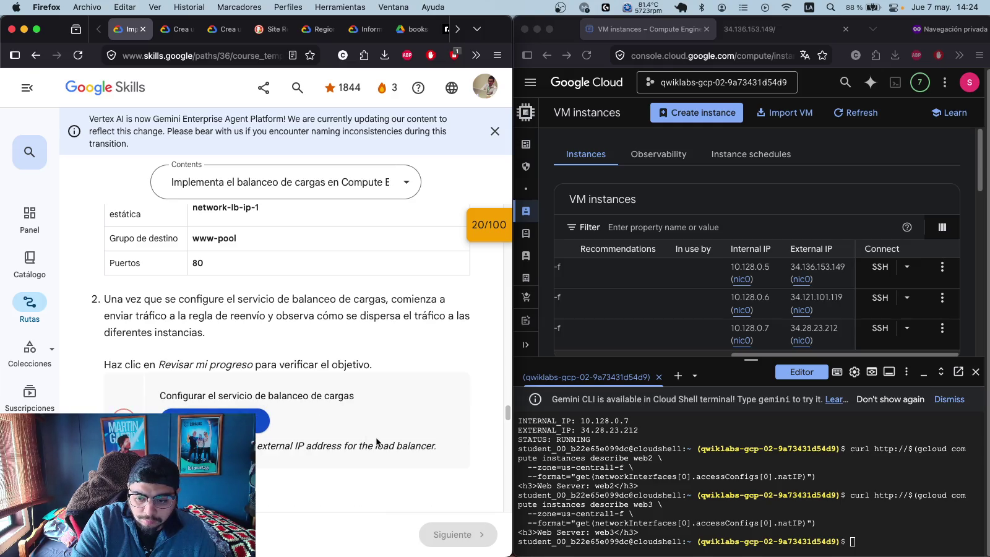
{"action": "mouse_move", "coordinate": [441, 447]}
{"action": "left_mouse_down"}
{"action": "mouse_move", "coordinate": [334, 441]}
{"action": "mouse_move", "coordinate": [232, 297]}
{"action": "mouse_move", "coordinate": [260, 520]}
{"action": "mouse_move", "coordinate": [106, 242]}
{"action": "mouse_move", "coordinate": [508, 307]}
{"action": "mouse_move", "coordinate": [436, 312]}
{"action": "mouse_move", "coordinate": [440, 362]}
{"action": "mouse_move", "coordinate": [91, 268]}
{"action": "mouse_move", "coordinate": [185, 403]}
{"action": "mouse_move", "coordinate": [205, 483]}
{"action": "mouse_move", "coordinate": [198, 504]}
{"action": "left_mouse_up"}
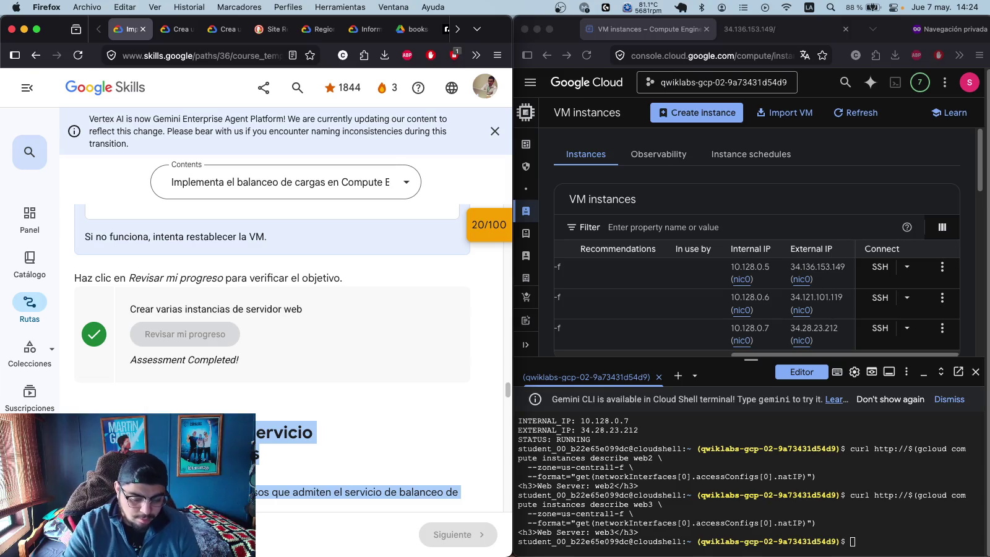
{"action": "scroll", "coordinate": [384, 409], "scroll_direction": "down", "scroll_amount": 3}
{"action": "scroll", "coordinate": [378, 409], "scroll_direction": "down", "scroll_amount": 10}
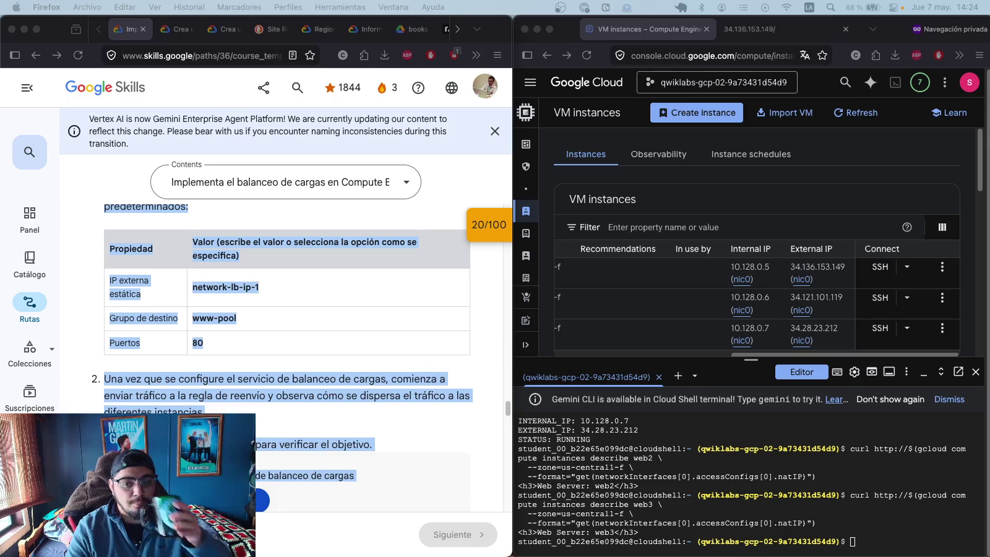
- Scroll further down to Tarea 3's HTTP load balancer property table
{"action": "left_click", "coordinate": [307, 281]}
{"action": "scroll", "coordinate": [283, 379], "scroll_direction": "down", "scroll_amount": 3}
{"action": "scroll", "coordinate": [283, 379], "scroll_direction": "down", "scroll_amount": 4}
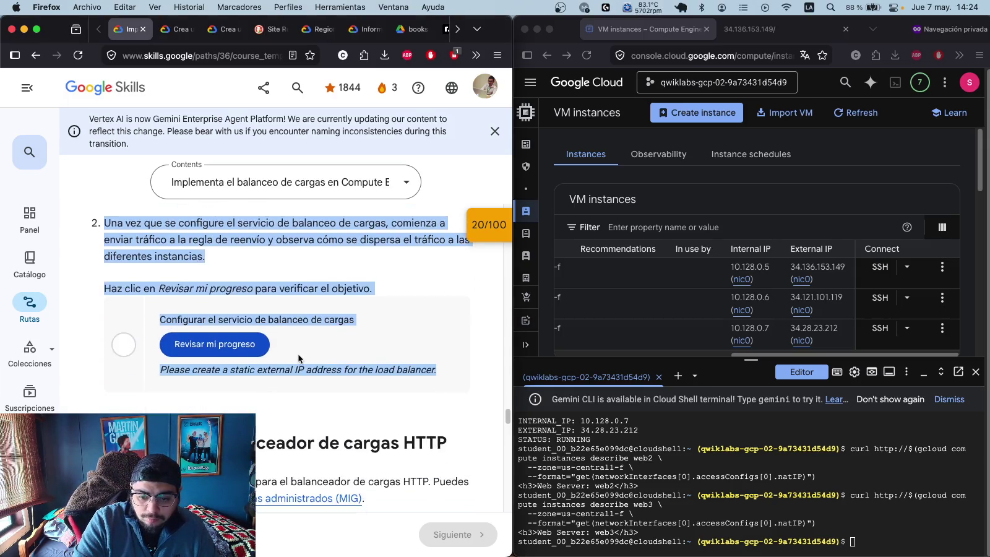
{"action": "left_click", "coordinate": [177, 389]}
{"action": "scroll", "coordinate": [175, 383], "scroll_direction": "down", "scroll_amount": 6}
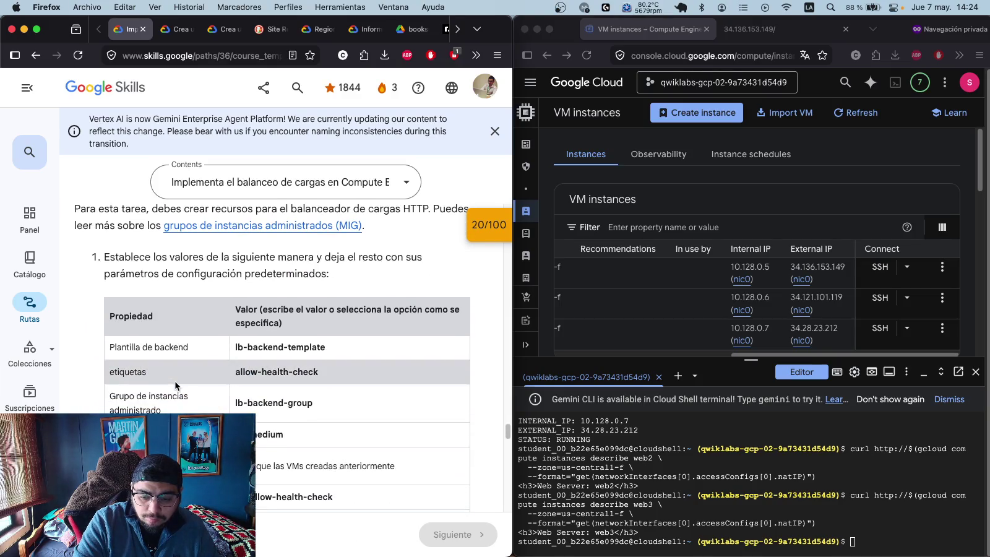
{"action": "scroll", "coordinate": [301, 364], "scroll_direction": "down", "scroll_amount": 1}
{"action": "scroll", "coordinate": [301, 363], "scroll_direction": "down", "scroll_amount": 1}
{"action": "mouse_move", "coordinate": [301, 427]}
{"action": "left_mouse_down"}
{"action": "mouse_move", "coordinate": [401, 416]}
{"action": "mouse_move", "coordinate": [407, 428]}
{"action": "left_mouse_up"}
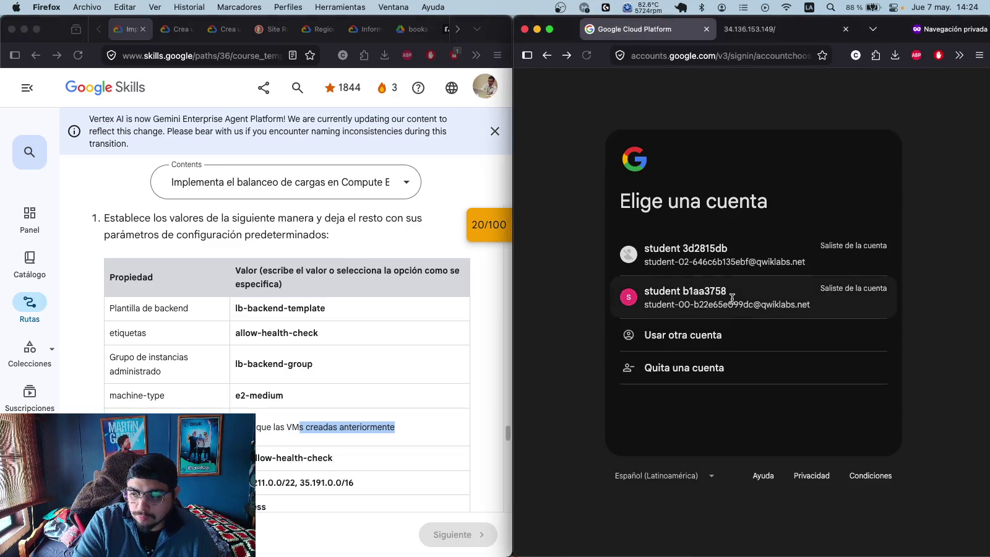
- Choose the lab student account and paste into the password field, then clear the wrong entry
{"action": "scroll", "coordinate": [353, 299], "scroll_direction": "up", "scroll_amount": 10}
{"action": "scroll", "coordinate": [351, 318], "scroll_direction": "up", "scroll_amount": 5}
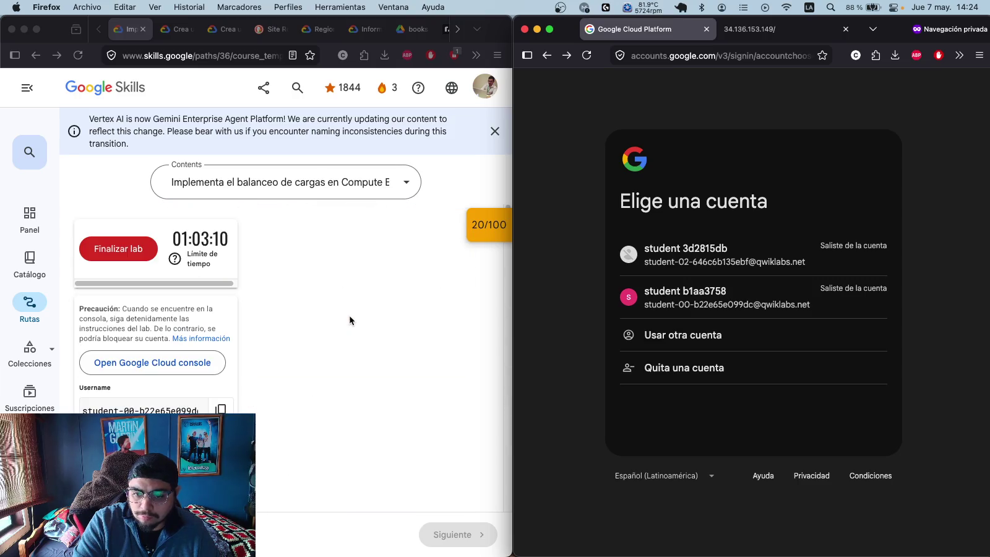
{"action": "left_click", "coordinate": [712, 305]}
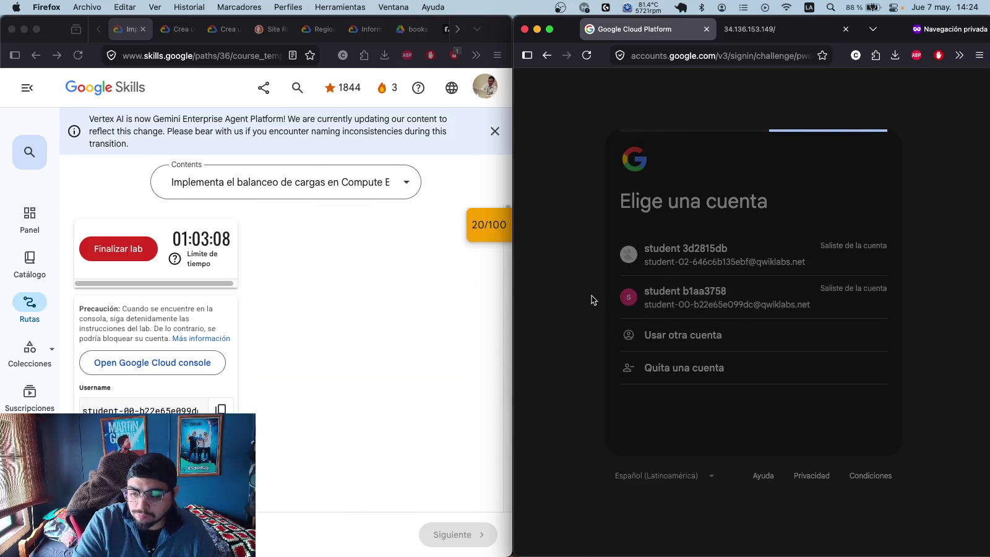
{"action": "left_click", "coordinate": [517, 280]}
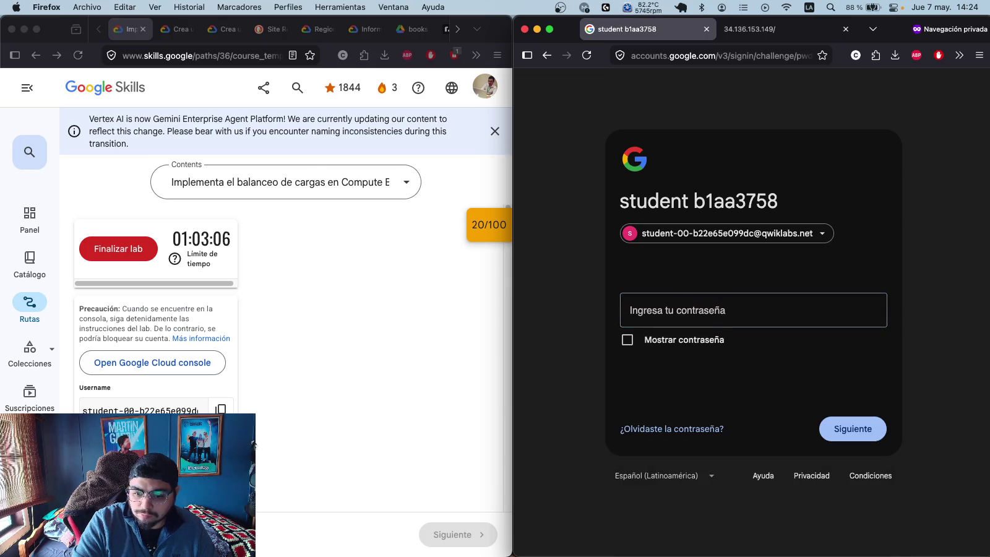
{"action": "left_click", "coordinate": [505, 280]}
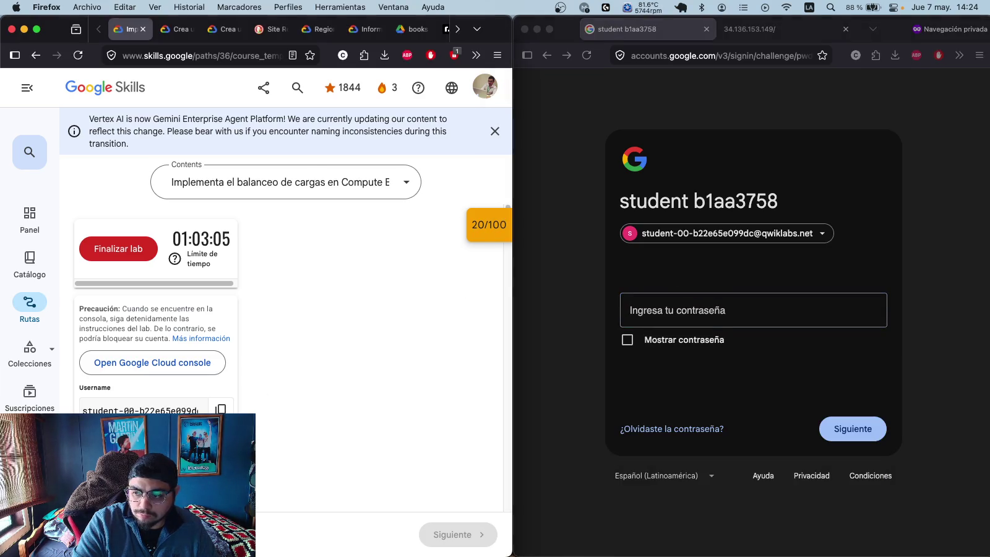
{"action": "left_click", "coordinate": [741, 305]}
{"action": "right_click", "coordinate": [741, 307]}
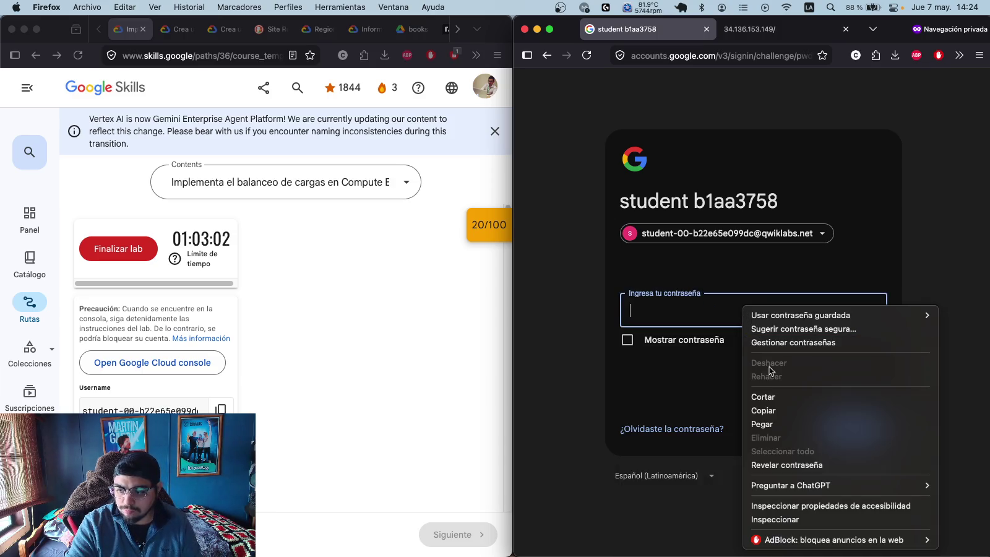
{"action": "left_click", "coordinate": [758, 424]}
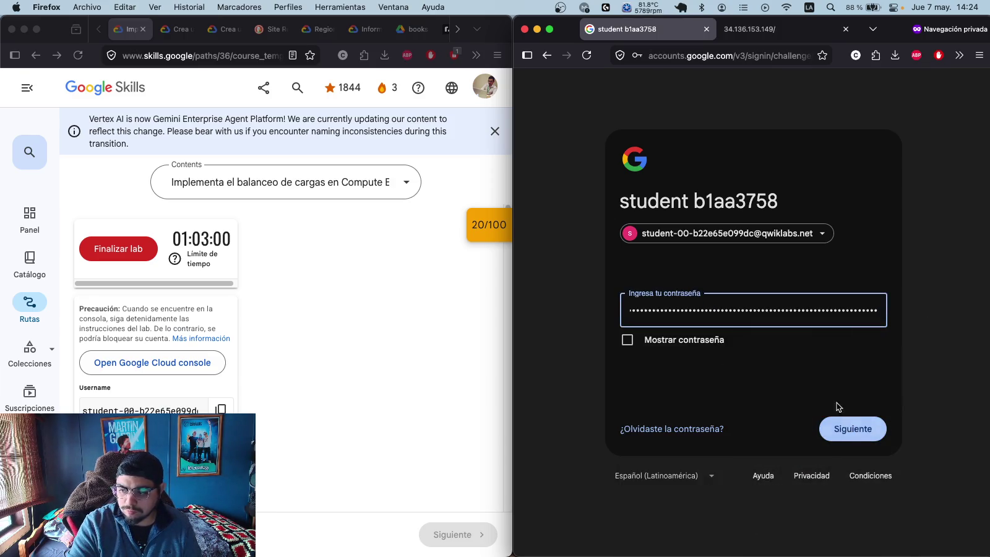
{"action": "key", "text": "super+a"}
{"action": "key", "text": "BackSpace"}
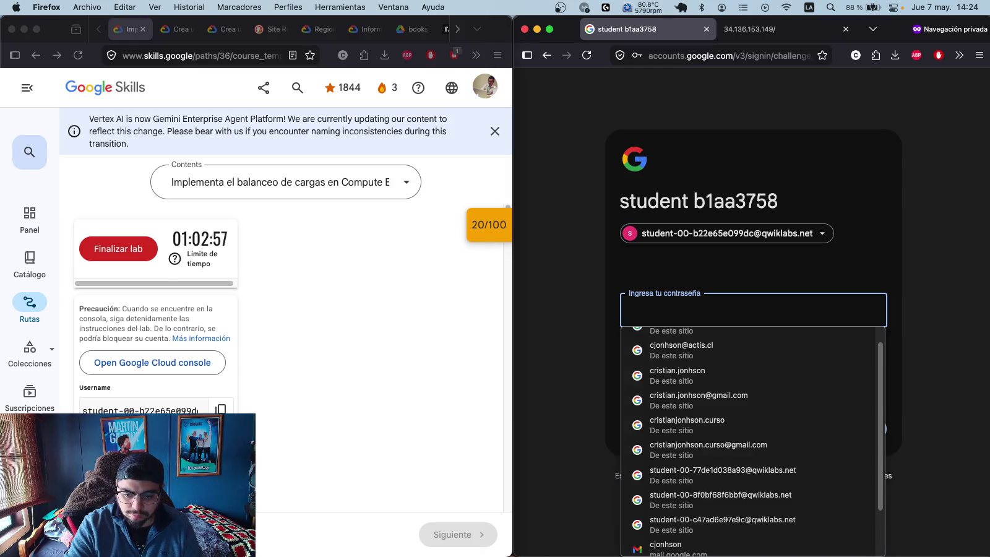
- Paste the lab account password again and submit it to sign in
{"action": "left_click", "coordinate": [305, 392]}
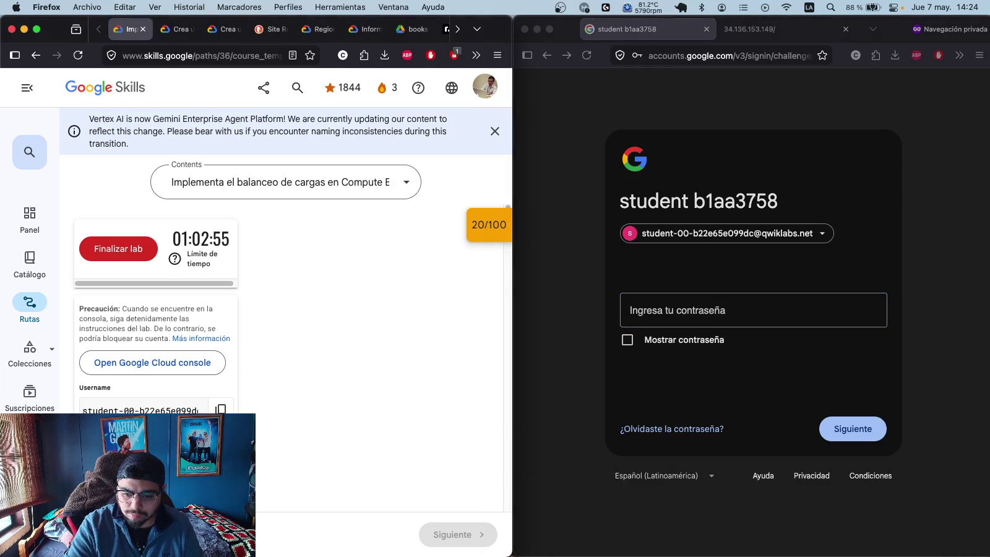
{"action": "left_click", "coordinate": [692, 310]}
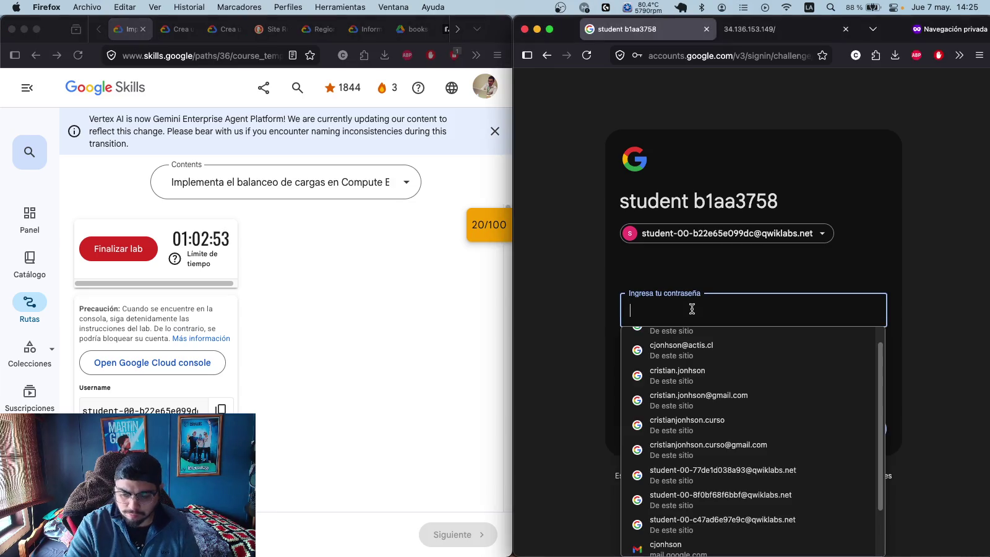
{"action": "key", "text": "super+v"}
{"action": "key", "text": "Return"}
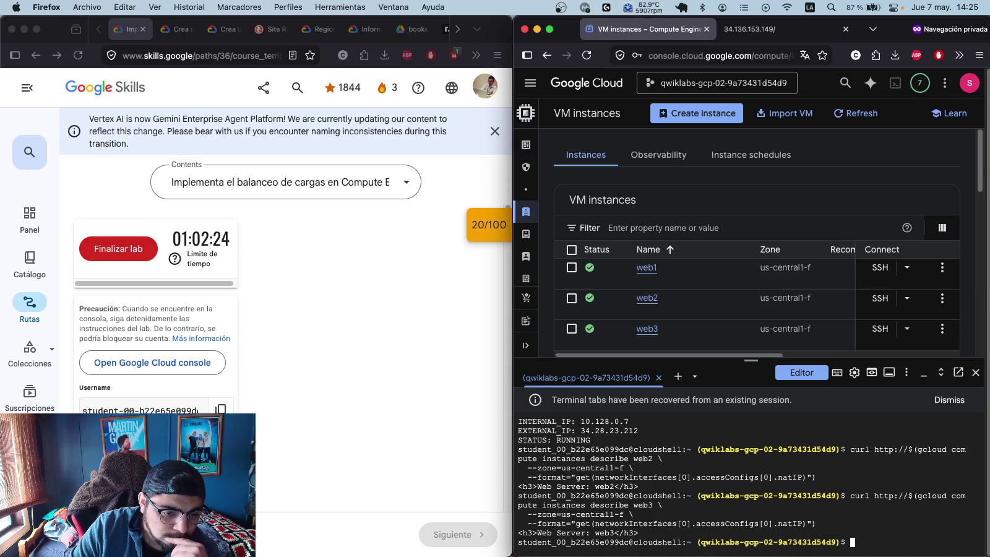
- Scroll the lab instructions to the network-lb-ip-1 address creation command
{"action": "left_click", "coordinate": [460, 302]}
{"action": "scroll", "coordinate": [424, 311], "scroll_direction": "down", "scroll_amount": 10}
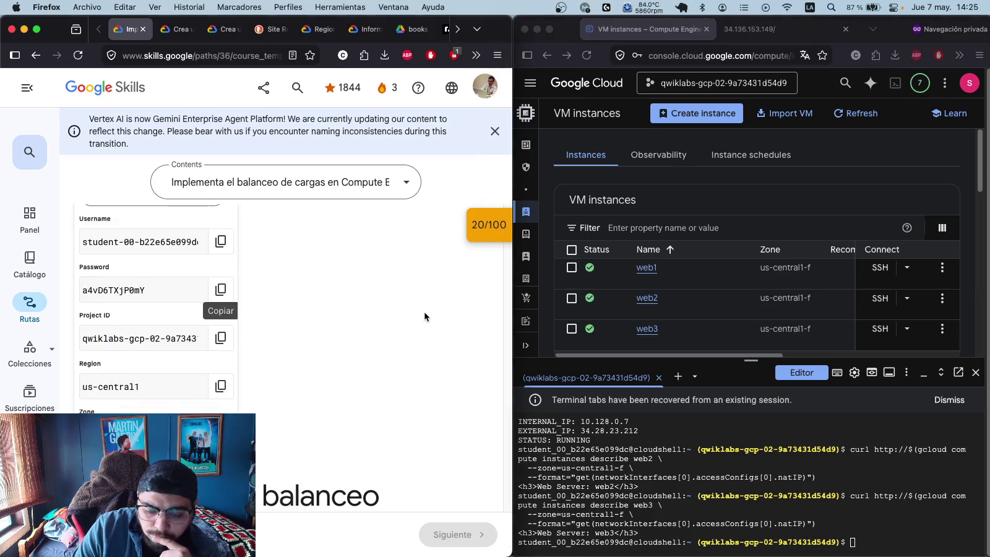
{"action": "scroll", "coordinate": [424, 322], "scroll_direction": "down", "scroll_amount": 15}
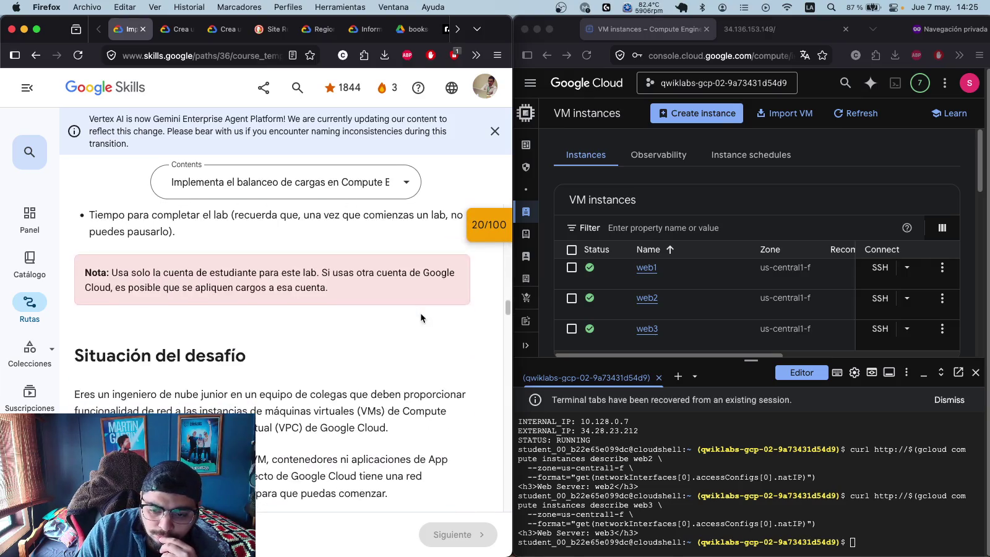
{"action": "scroll", "coordinate": [412, 309], "scroll_direction": "down", "scroll_amount": 15}
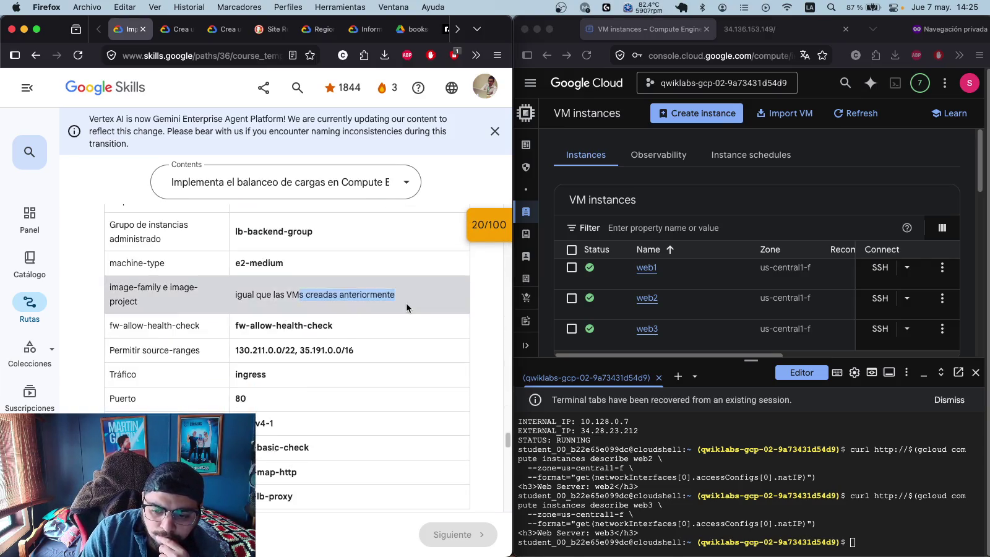
{"action": "scroll", "coordinate": [406, 303], "scroll_direction": "up", "scroll_amount": 10}
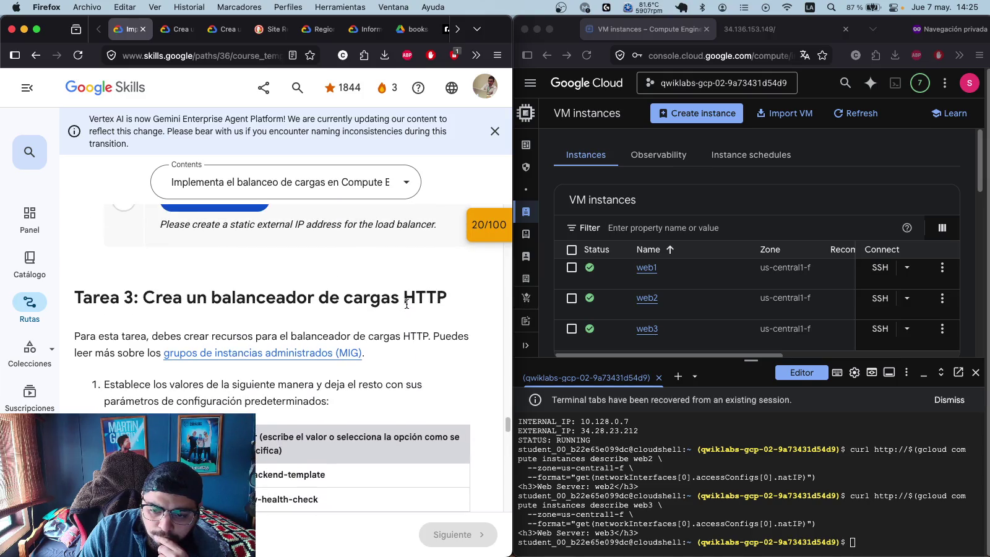
{"action": "scroll", "coordinate": [406, 303], "scroll_direction": "up", "scroll_amount": 1}
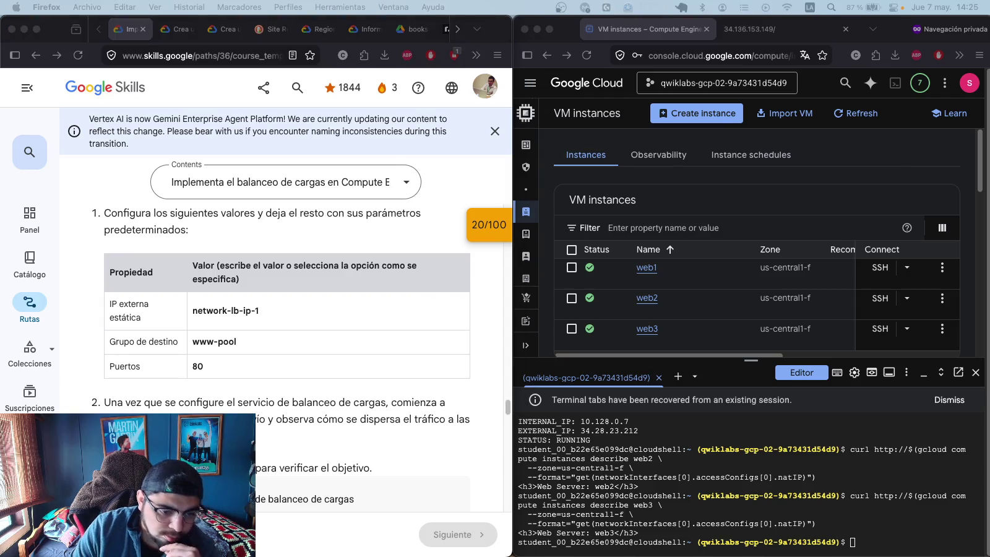
- Paste the network-lb-ip-1 creation command, then close and reopen Cloud Shell after the credentials error
{"action": "left_click", "coordinate": [877, 539]}
{"action": "key", "text": "super+v"}
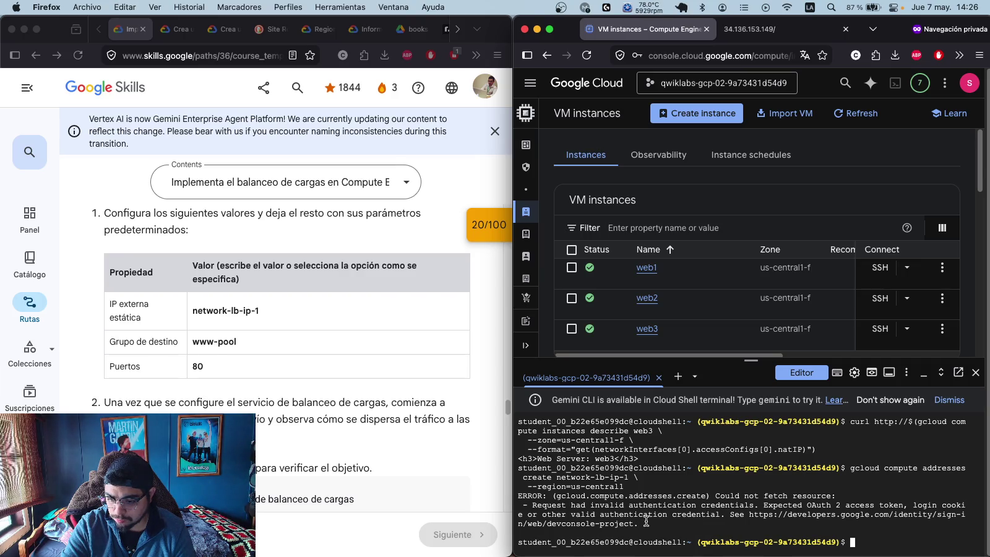
{"action": "left_click", "coordinate": [976, 372]}
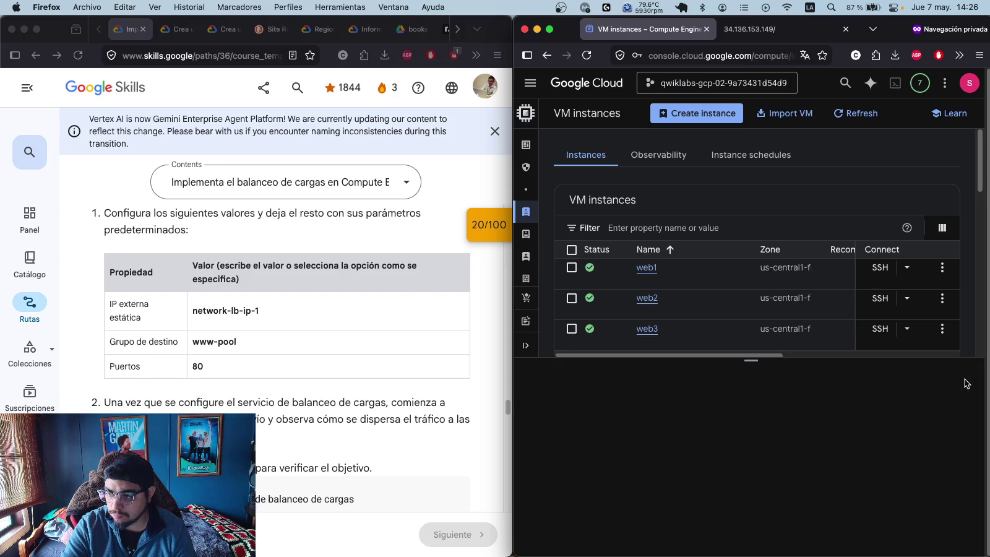
{"action": "left_click", "coordinate": [896, 83]}
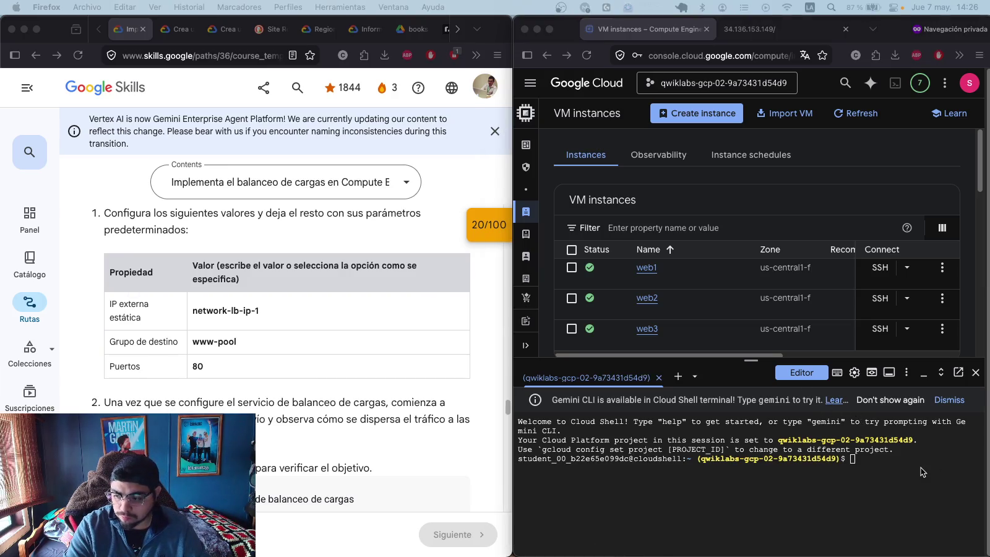
- Reserve network-lb-ip-1 in us-central1 and list addresses, showing 23.236.56.154
{"action": "type", "text": "gcloud compute addresses create network-lb-ip-1 \\   --region=us-central1"}
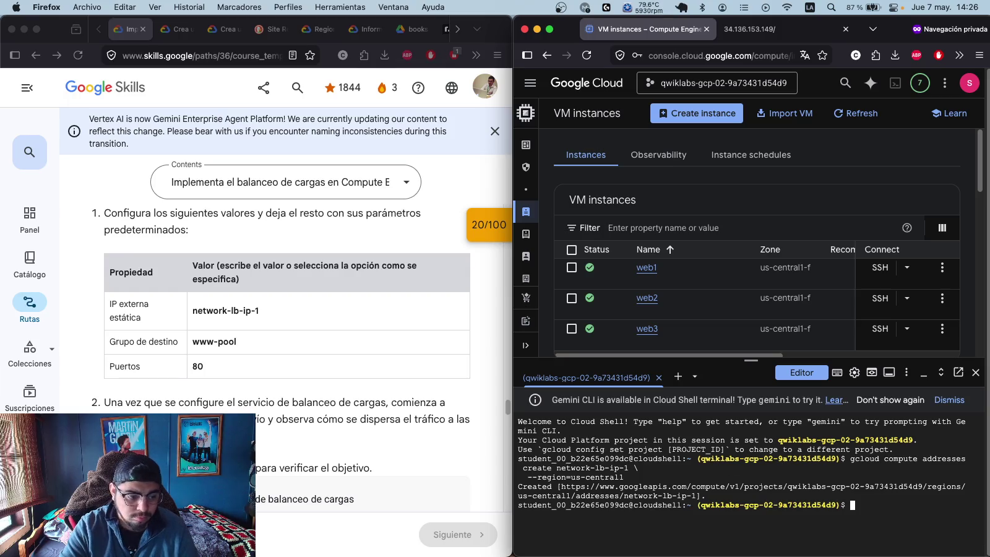
{"action": "key", "text": "super+grave"}
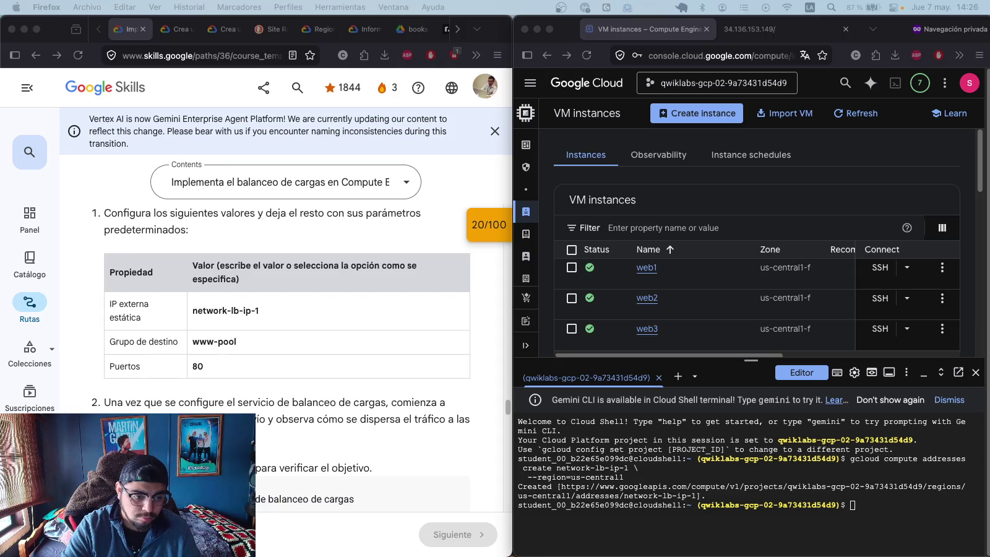
{"action": "left_click", "coordinate": [842, 527]}
{"action": "type", "text": "gcloud compute addresses list"}
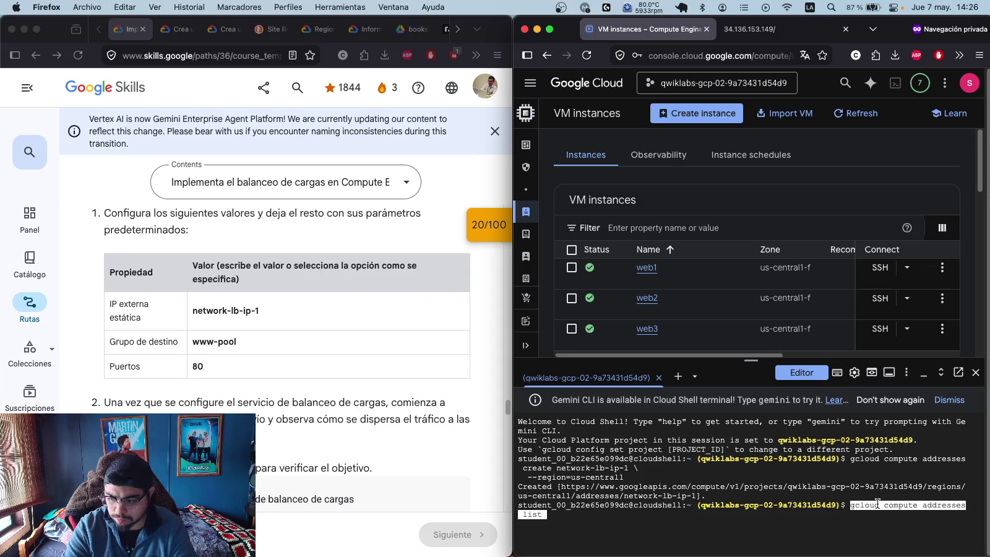
{"action": "key", "text": "Return"}
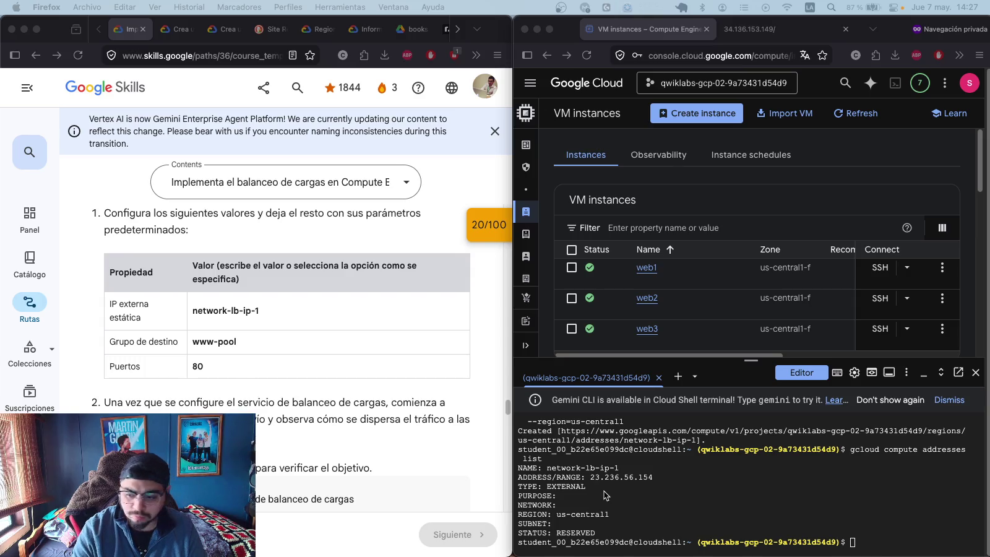
{"action": "left_click", "coordinate": [910, 543]}
- Try adding web1–web3 to www-pool, then create the www-pool target pool in us-central1
{"action": "type", "text": "gcloud compute target-pools add-instances www-pool \\   --instances=web1,web2,web3 \\   --instances-zone=us-central1-f \\   --region=us-central1"}
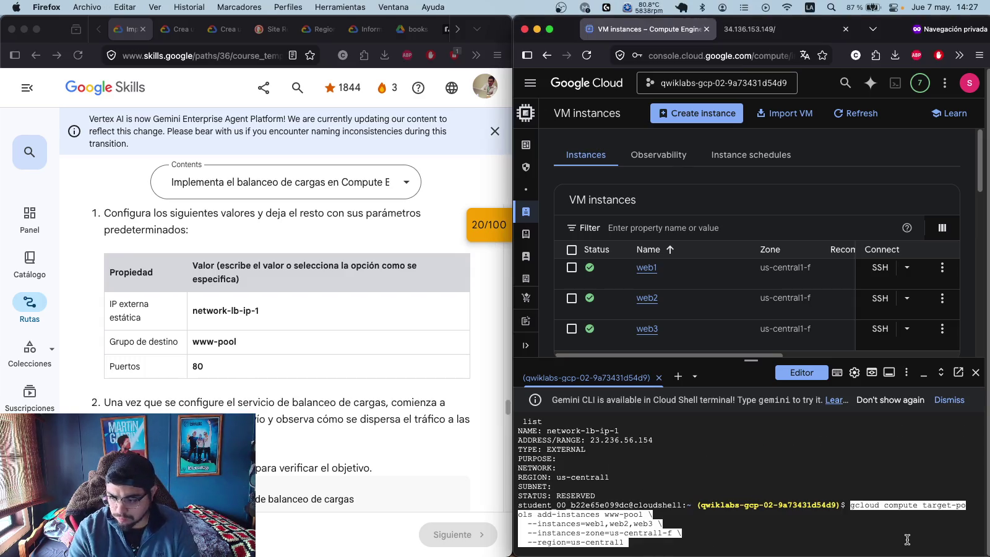
{"action": "key", "text": "Return"}
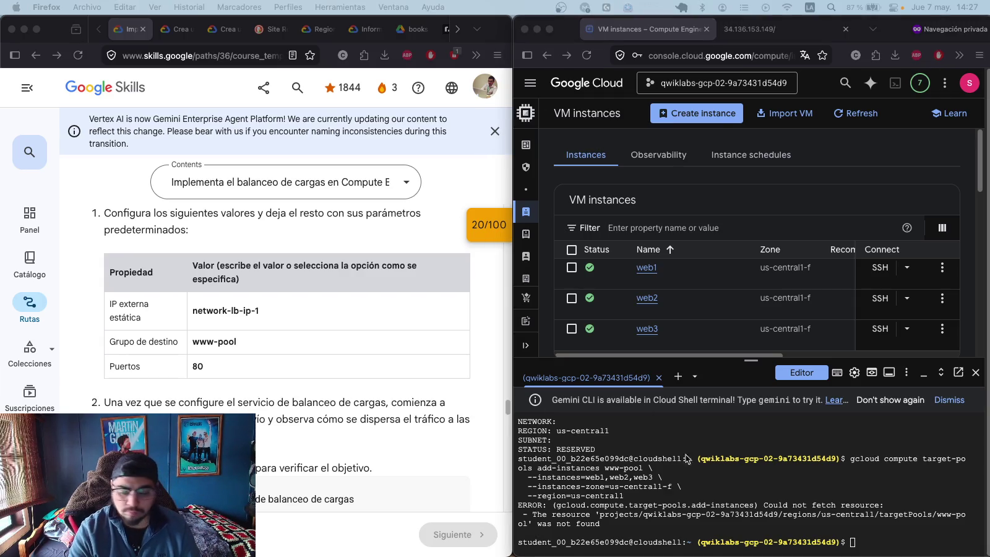
{"action": "left_click", "coordinate": [879, 541]}
{"action": "type", "text": "gcloud compute target-pools create www-pool \\   --region=us-central1"}
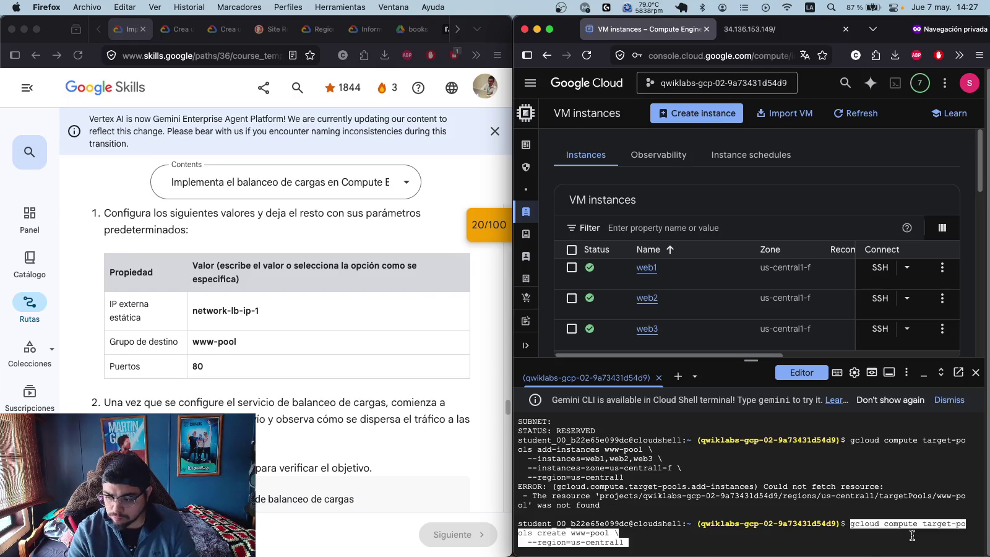
{"action": "key", "text": "Return"}
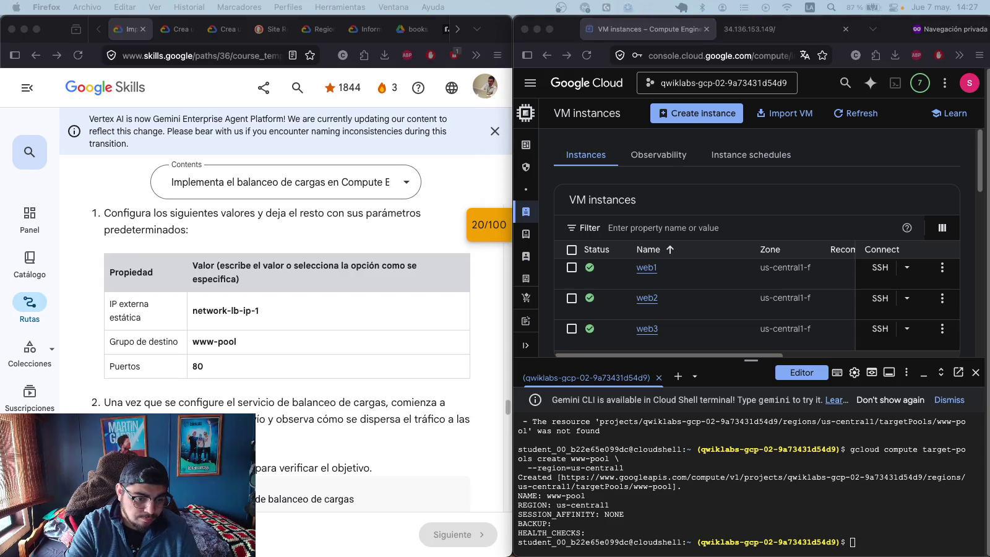
- Add instances web1, web2 and web3 to the www-pool target pool
{"action": "left_click", "coordinate": [694, 548]}
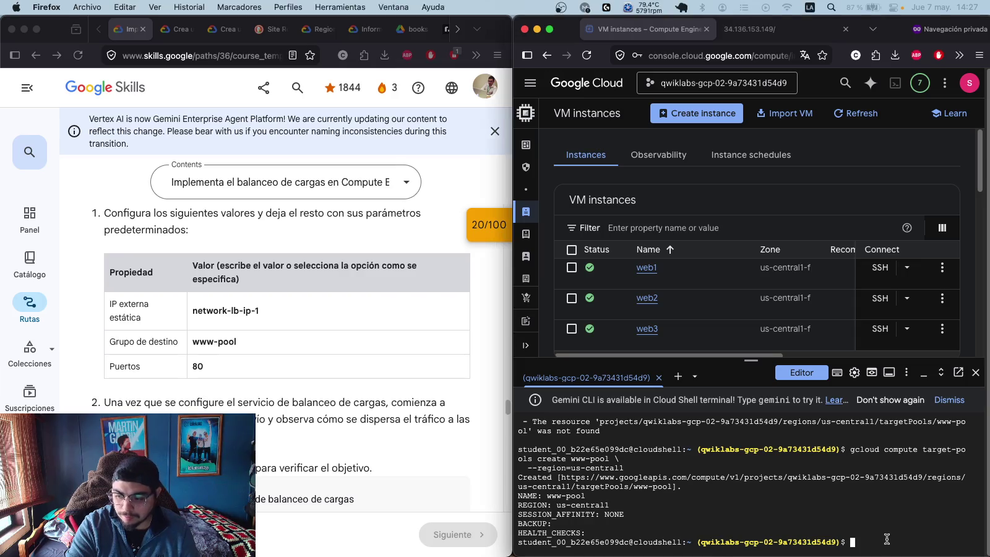
{"action": "type", "text": "gcloud compute target-pools add-instances www-pool \\   --instances=web1,web2,web3 \\   --instances-zone=us-central1-f \\   --region=us-central1"}
{"action": "key", "text": "Return"}
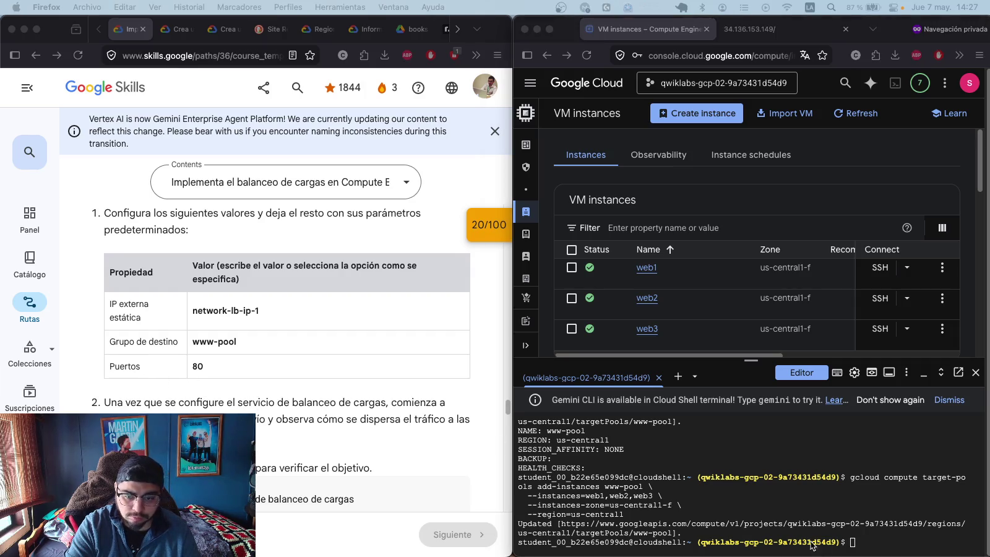
{"action": "scroll", "coordinate": [413, 453], "scroll_direction": "down", "scroll_amount": 2}
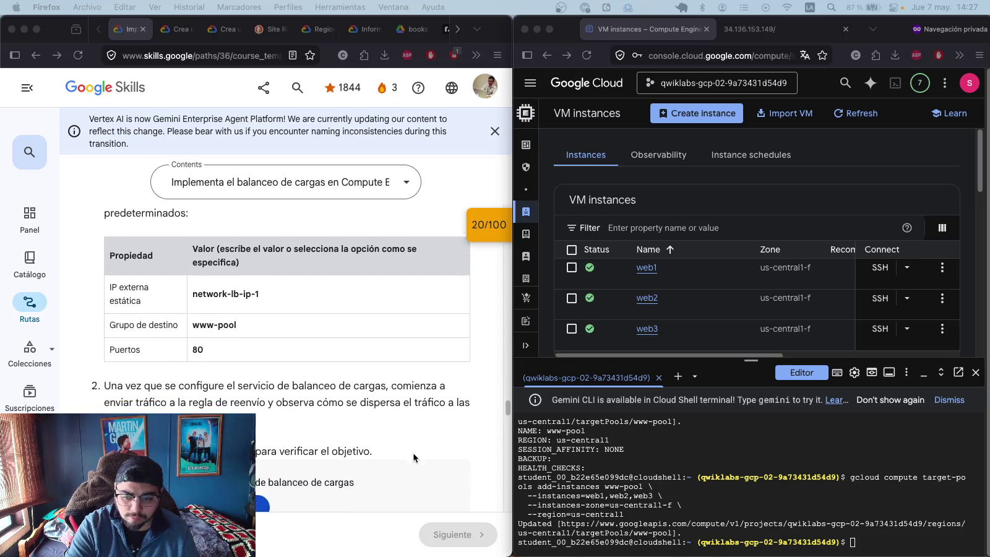
- Create forwarding rule www-rule sending port 80 on network-lb-ip-1 to www-pool
{"action": "left_click", "coordinate": [864, 548]}
{"action": "type", "text": "gcloud compute forwarding-rules create www-rule \\   --region=us-central1 \\   --ports=80 \\   --address=network-lb-ip-1 \\   --target-pool=www-pool"}
{"action": "key", "text": "Return"}
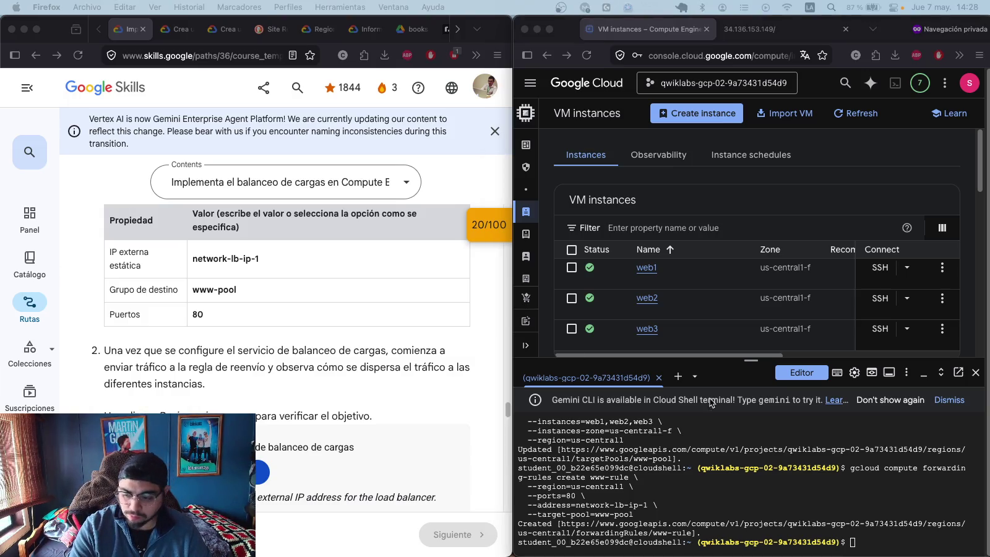
- Describe network-lb-ip-1 to confirm its address is 23.236.56.154
{"action": "left_click", "coordinate": [866, 540]}
{"action": "type", "text": "gcloud compute addresses describe network-lb-ip-1 \\   --region=us-central1 \\   --format=\"get(address)\""}
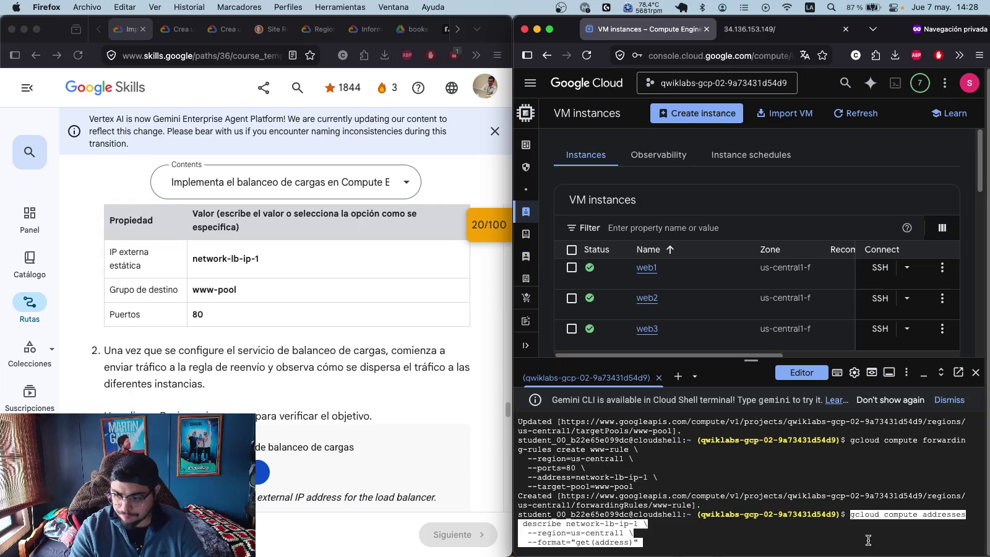
{"action": "key", "text": "Return"}
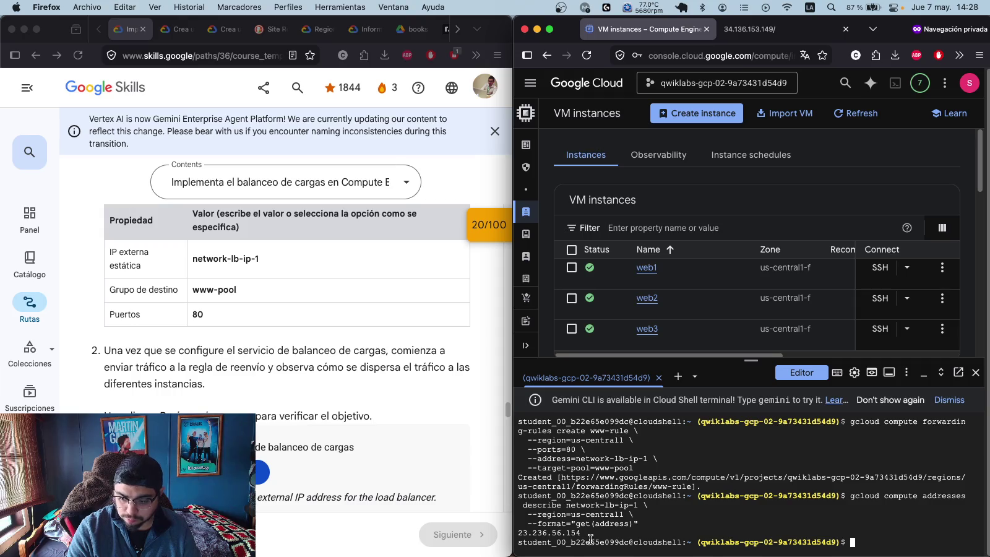
- Load the load balancer IP 23.236.56.154 in a private browser tab, then close it
{"action": "left_click_drag", "start_coordinate": [586, 534], "coordinate": [511, 532]}
{"action": "key", "text": "super+c"}
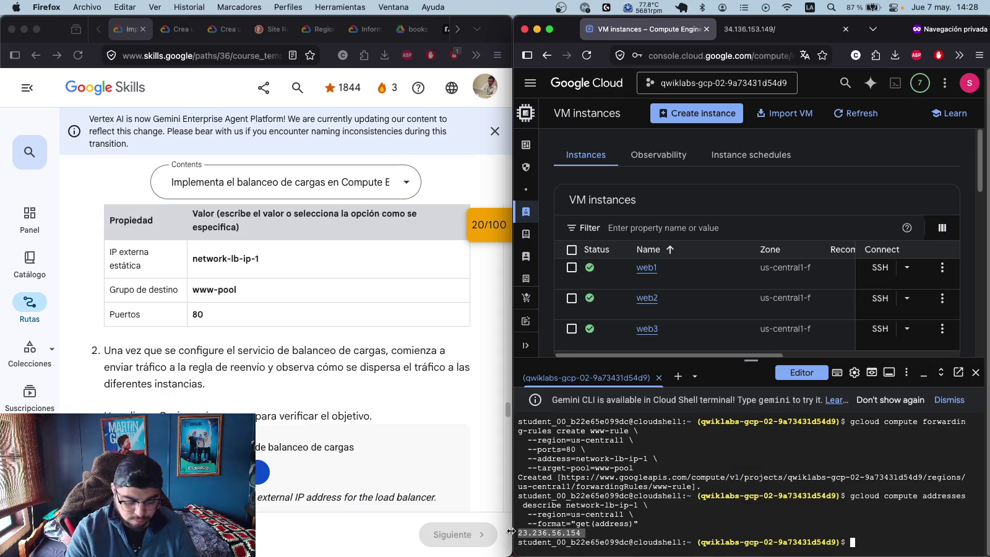
{"action": "key", "text": "super+t"}
{"action": "key", "text": "super+v"}
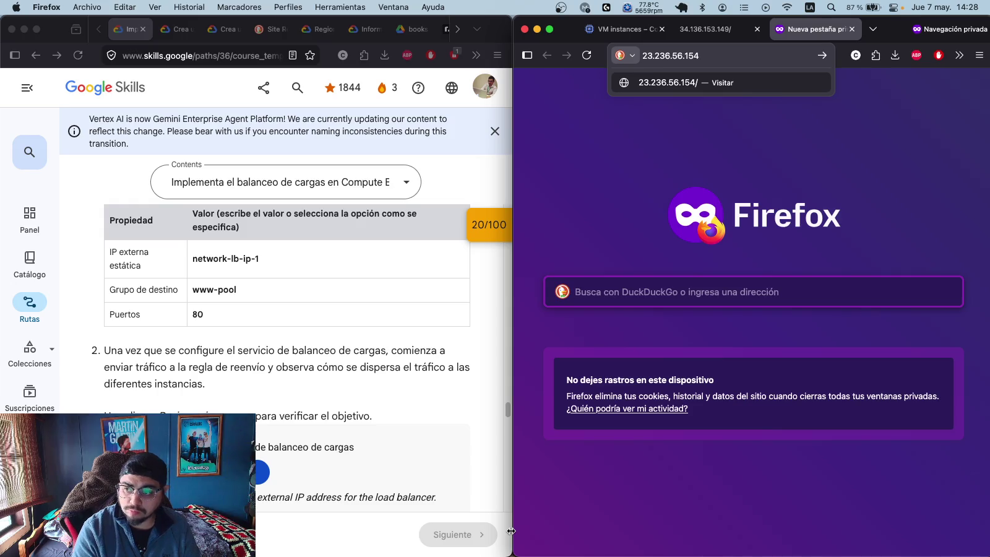
{"action": "key", "text": "Return"}
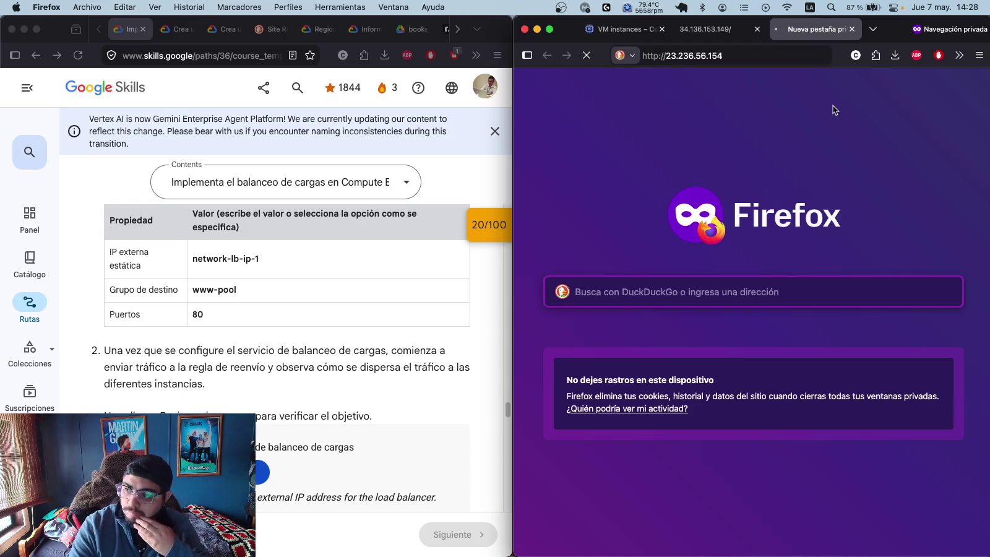
{"action": "left_click", "coordinate": [852, 29]}
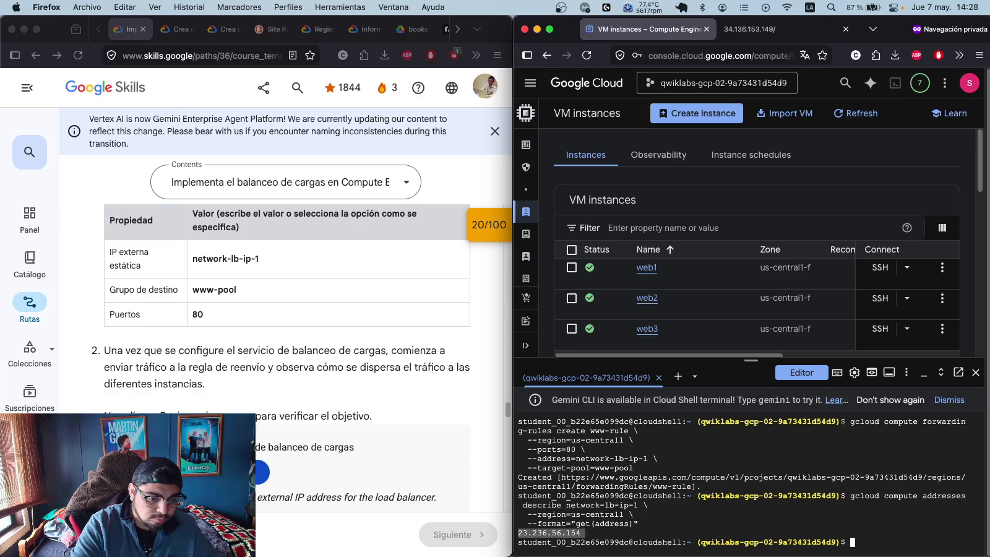
- Curl the load balancer IP in Cloud Shell and cancel the hanging request
{"action": "left_click", "coordinate": [891, 533]}
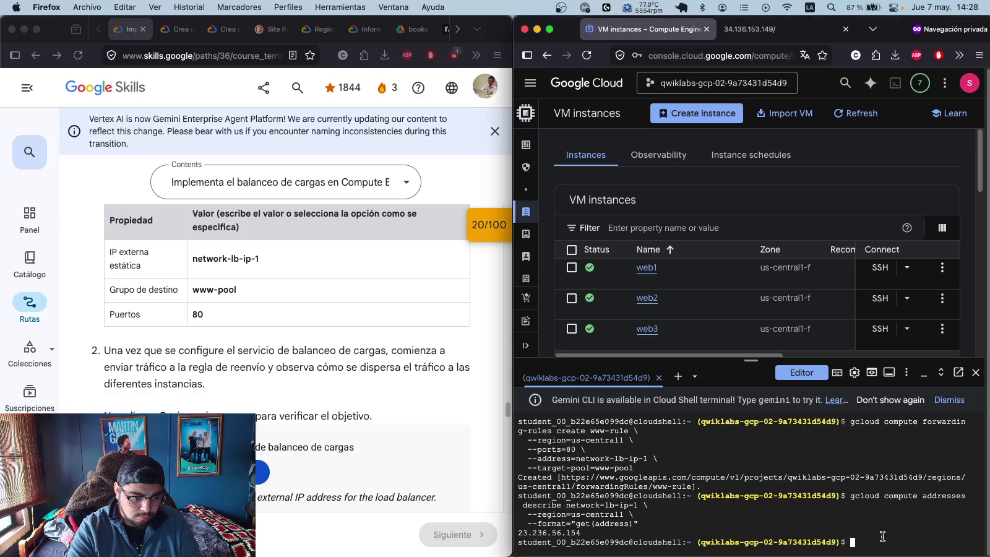
{"action": "type", "text": "curl http://$(gcloud compute addresses describe network-lb-ip-1 \\   --region=us-central1 \\   --format=\"get(address)\")"}
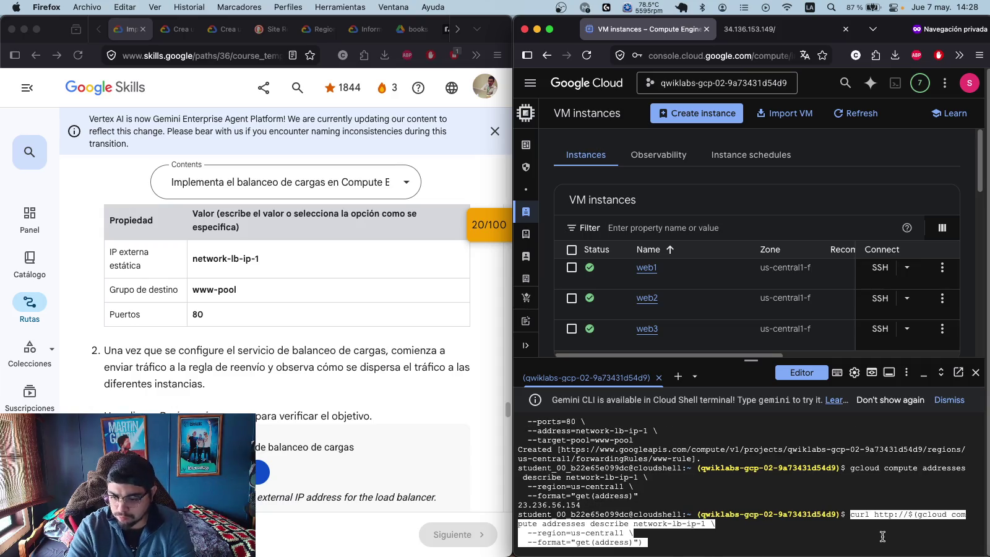
{"action": "key", "text": "Return"}
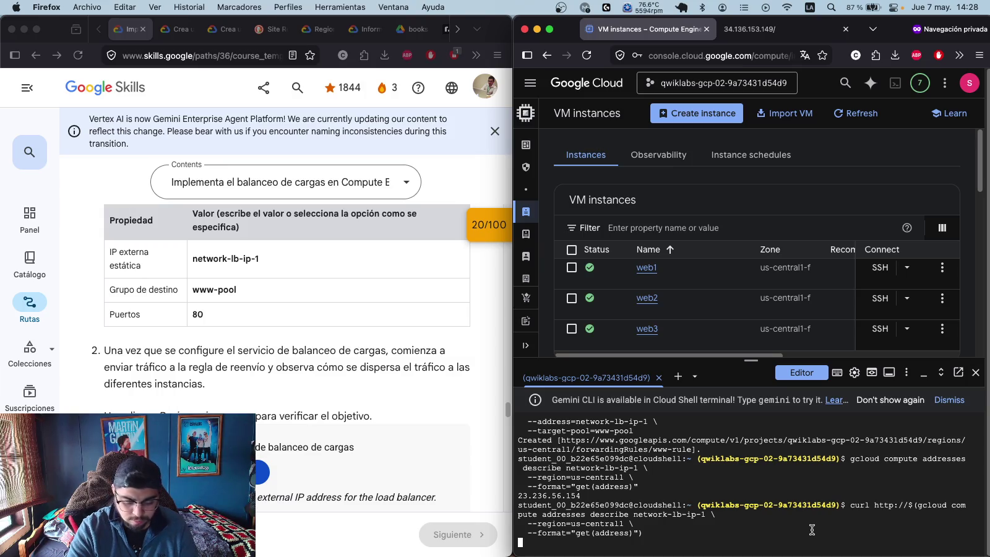
{"action": "key", "text": "ctrl+x"}
{"action": "key", "text": "ctrl+c"}
- Run the lab progress check, reload the page, and copy the failed-check message
{"action": "left_click", "coordinate": [262, 473]}
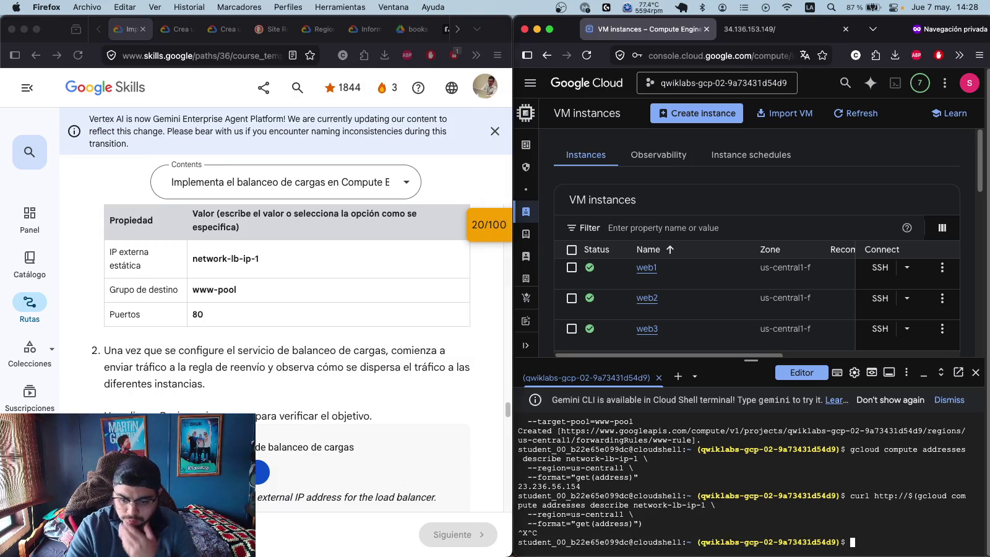
{"action": "scroll", "coordinate": [304, 421], "scroll_direction": "down", "scroll_amount": 3}
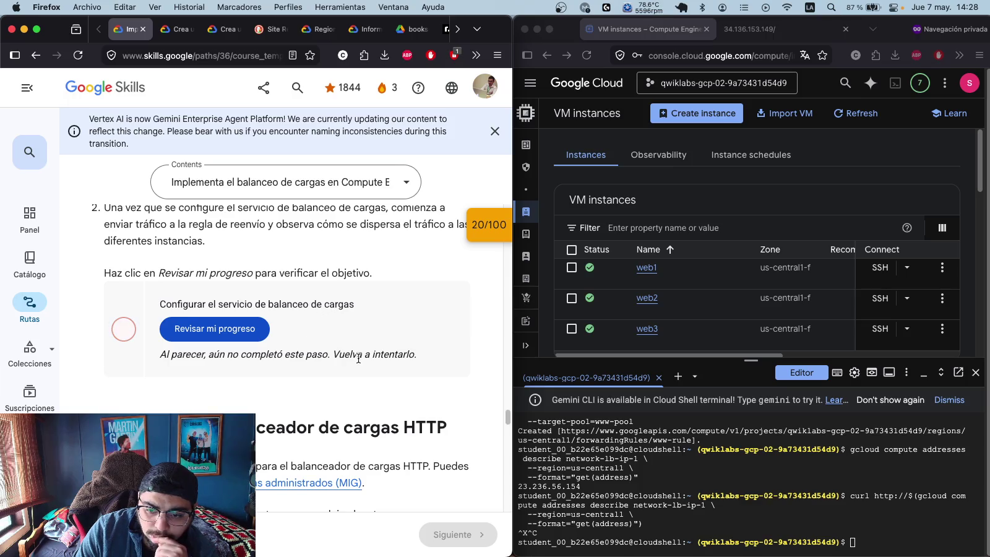
{"action": "left_click_drag", "start_coordinate": [250, 355], "coordinate": [420, 355]}
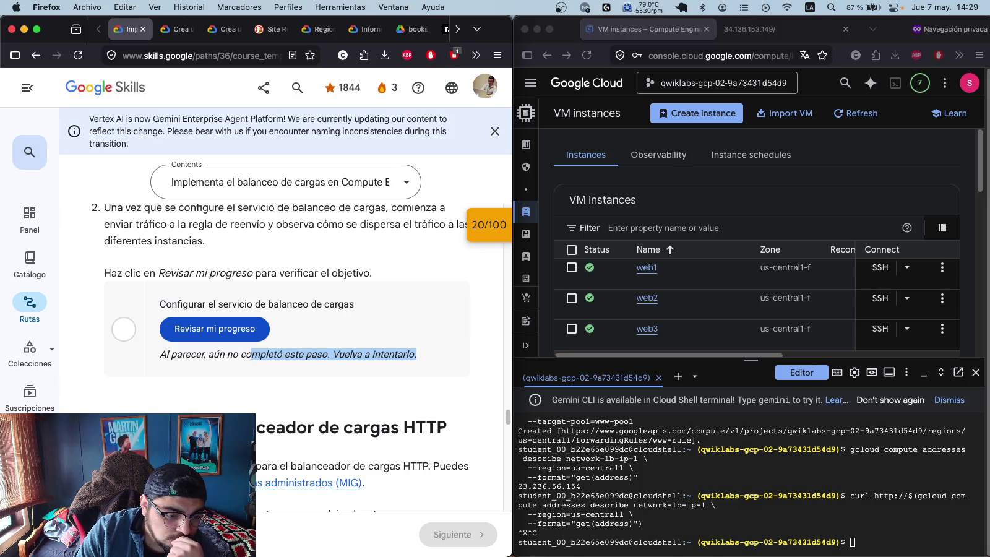
{"action": "left_click", "coordinate": [78, 55]}
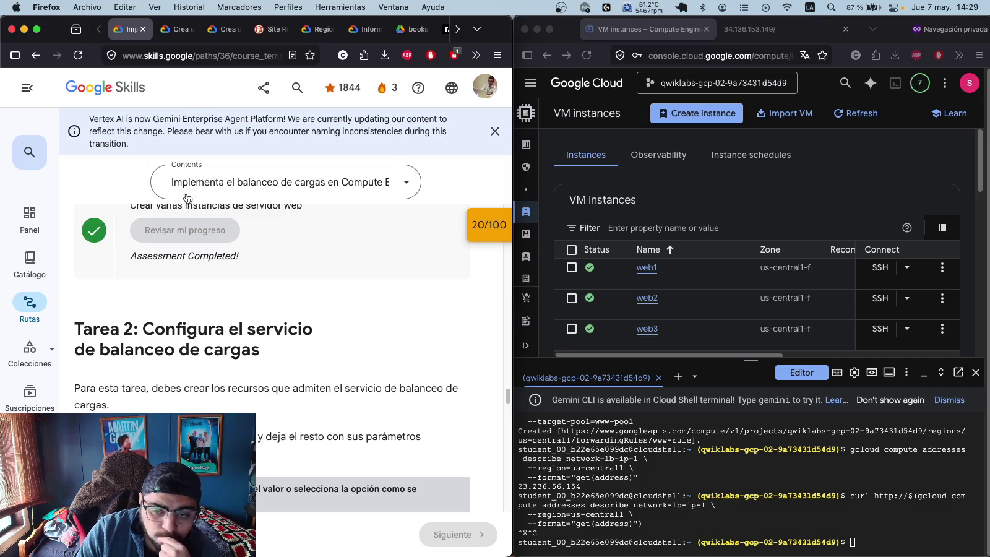
{"action": "scroll", "coordinate": [268, 300], "scroll_direction": "down", "scroll_amount": 10}
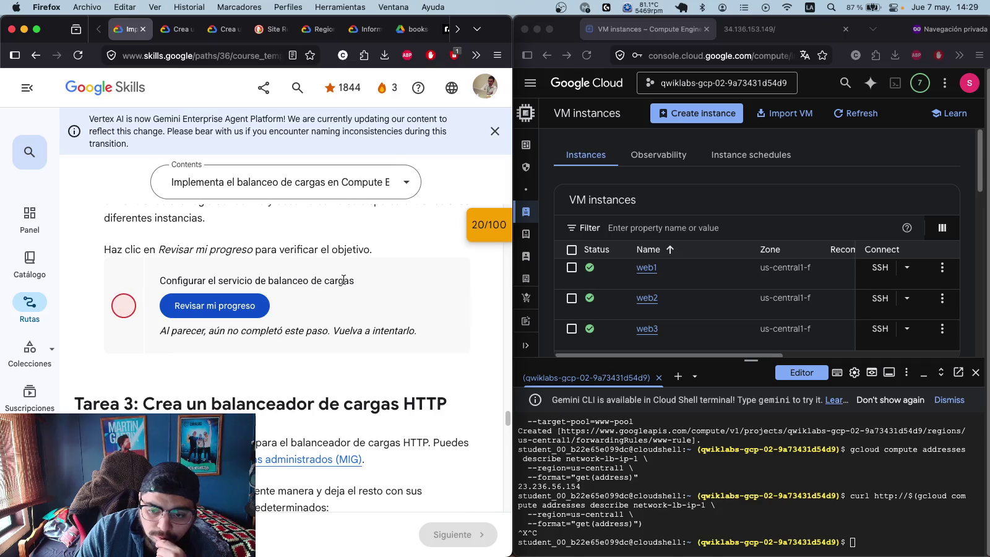
{"action": "mouse_move", "coordinate": [420, 332]}
{"action": "left_mouse_down"}
{"action": "mouse_move", "coordinate": [204, 306]}
{"action": "mouse_move", "coordinate": [154, 286]}
{"action": "left_mouse_up"}
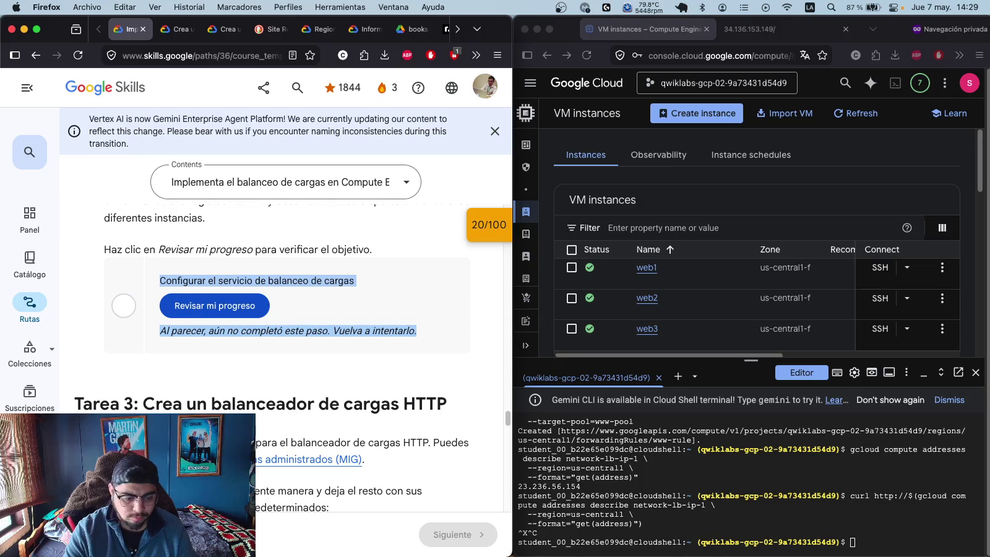
{"action": "key", "text": "super+space"}
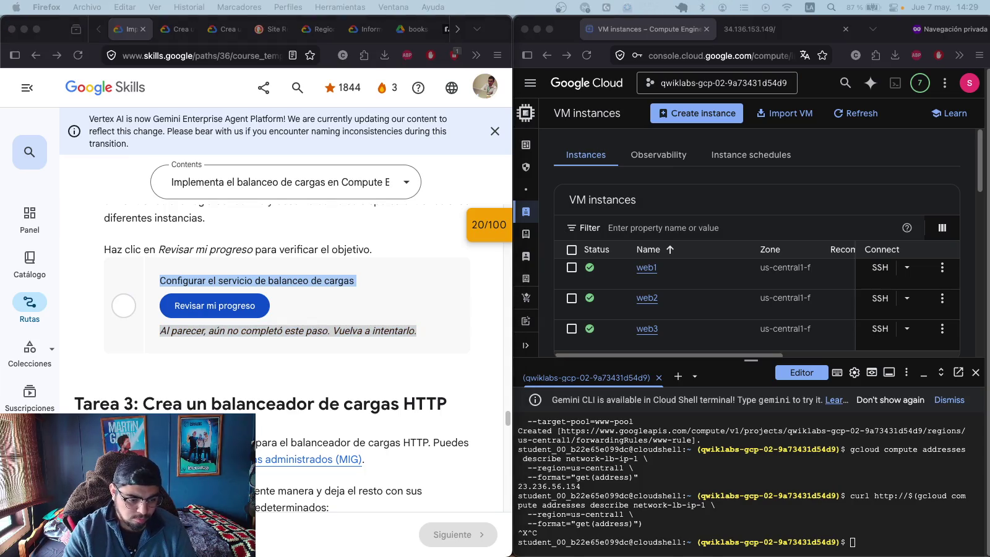
- Copy all of the Cloud Shell terminal output
{"action": "left_click", "coordinate": [830, 510]}
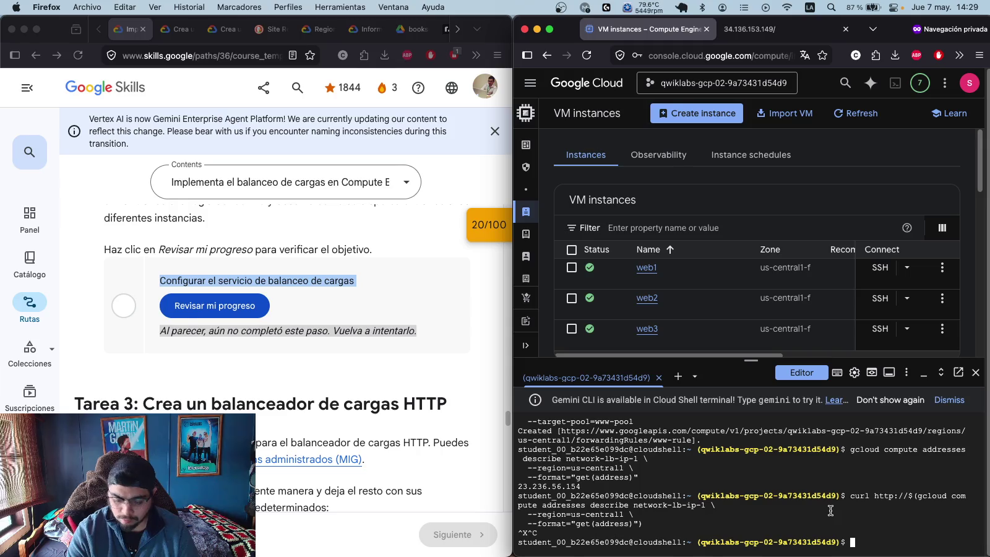
{"action": "key", "text": "super+a"}
{"action": "key", "text": "super+c"}
{"action": "key", "text": "super+space"}
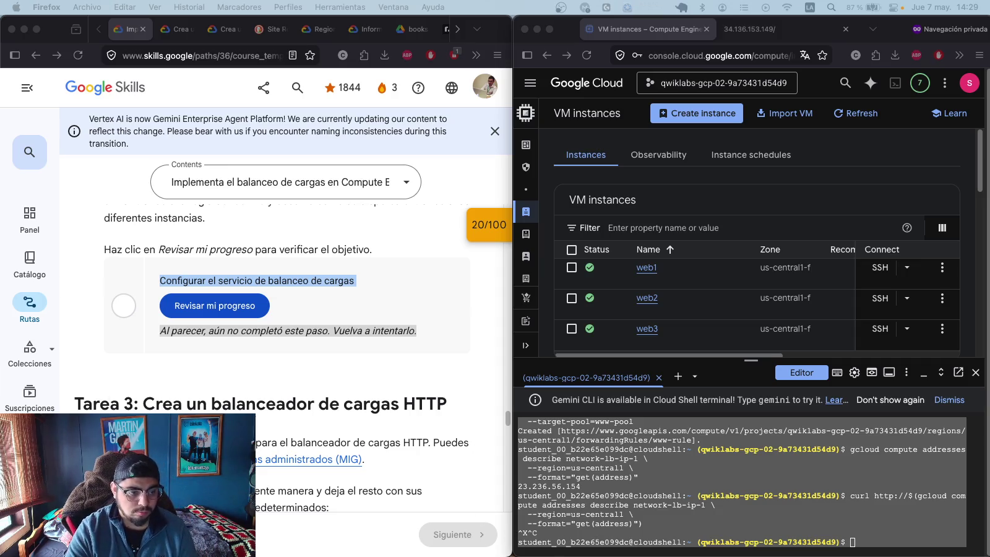
- Add web1, web2 and web3 to the www-pool target pool and check lab progress
{"action": "left_click", "coordinate": [884, 536]}
{"action": "key", "text": "super+v"}
{"action": "key", "text": "Return"}
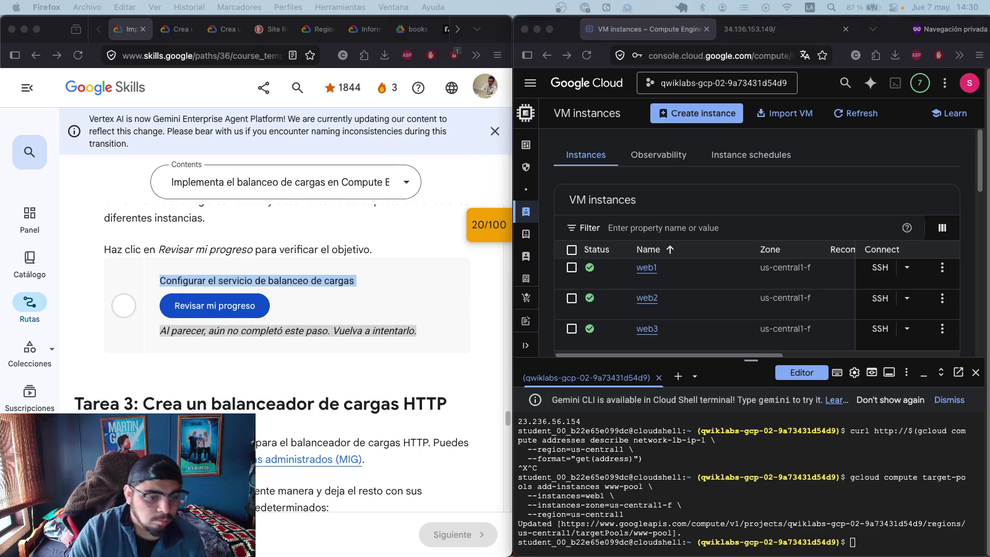
{"action": "left_click", "coordinate": [933, 549]}
{"action": "key", "text": "super+v"}
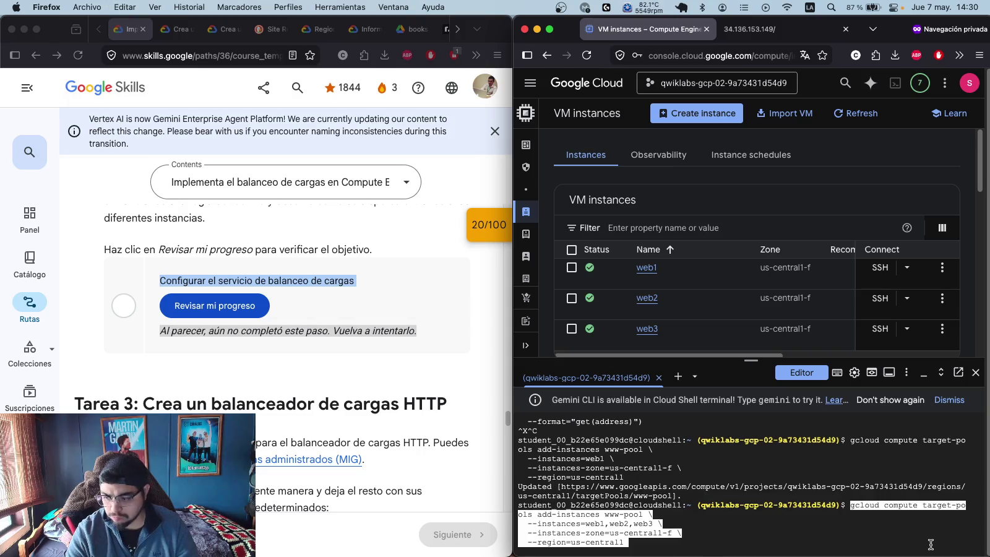
{"action": "key", "text": "Return"}
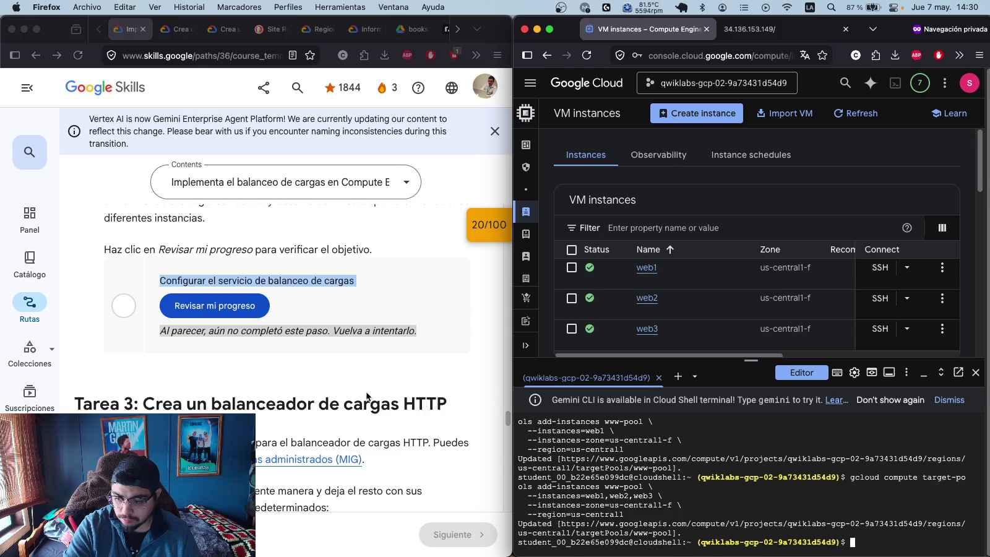
{"action": "left_click", "coordinate": [218, 306]}
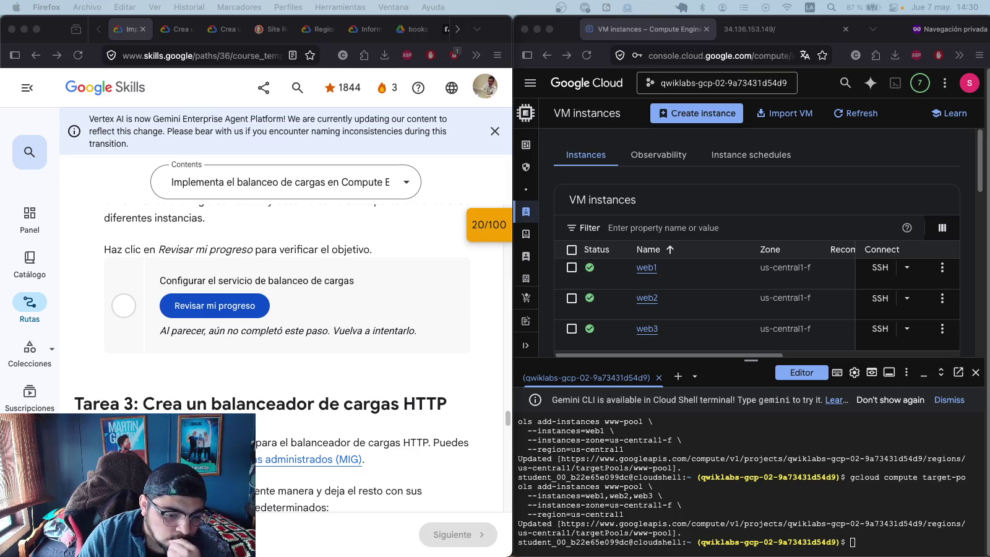
- Create the basic-check HTTP health check on port 80, request path /
{"action": "left_click", "coordinate": [923, 546]}
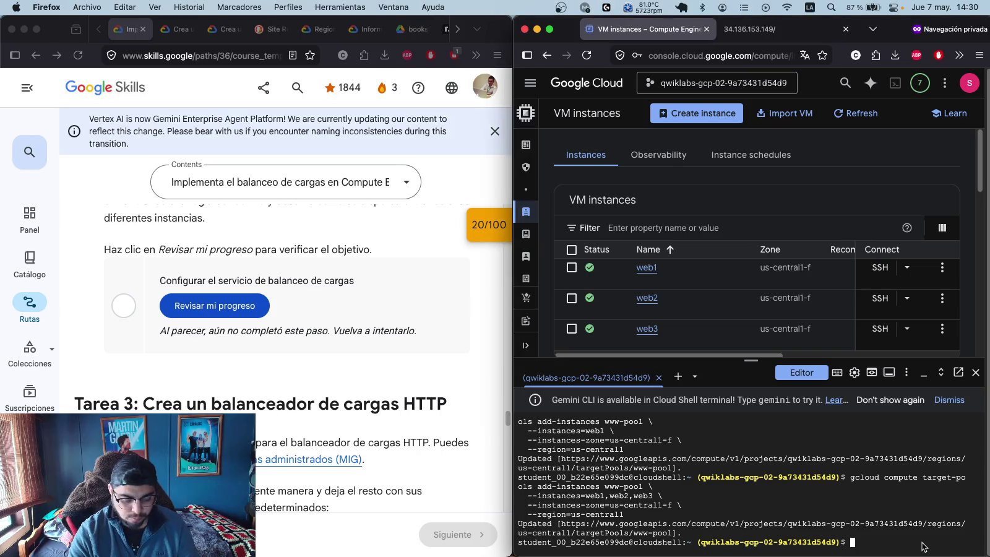
{"action": "key", "text": "super+v"}
{"action": "key", "text": "Return"}
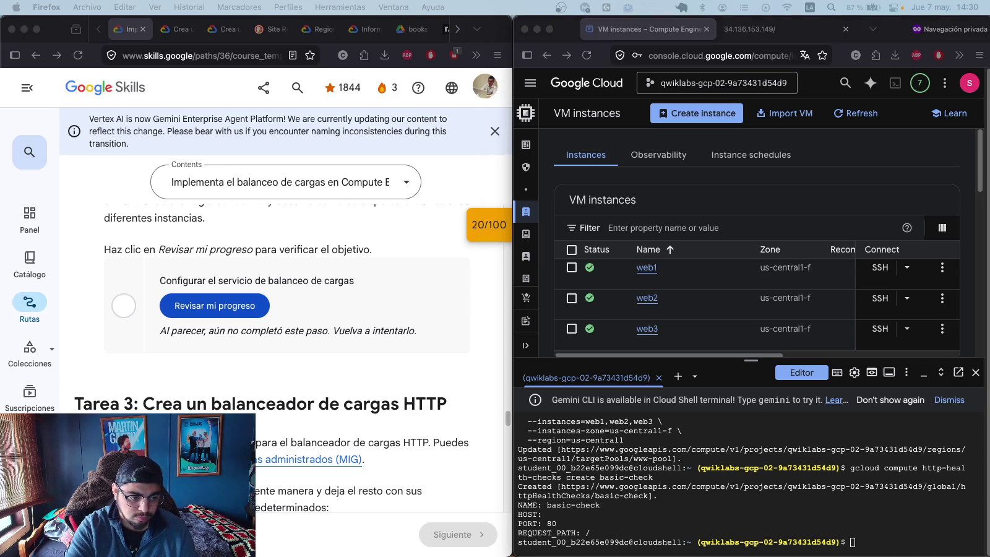
- Attach the basic-check health check to www-pool
{"action": "left_click", "coordinate": [877, 540]}
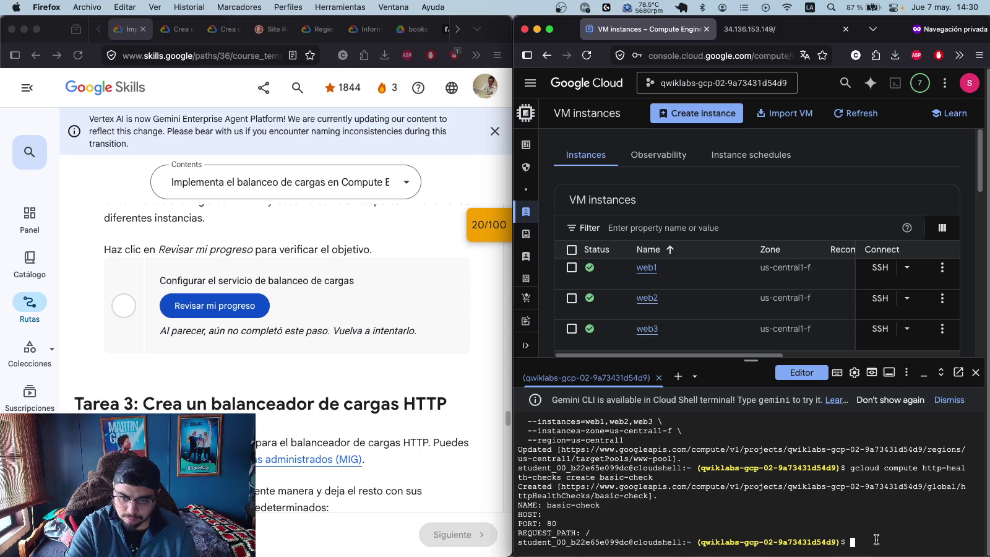
{"action": "key", "text": "super+v"}
{"action": "key", "text": "Return"}
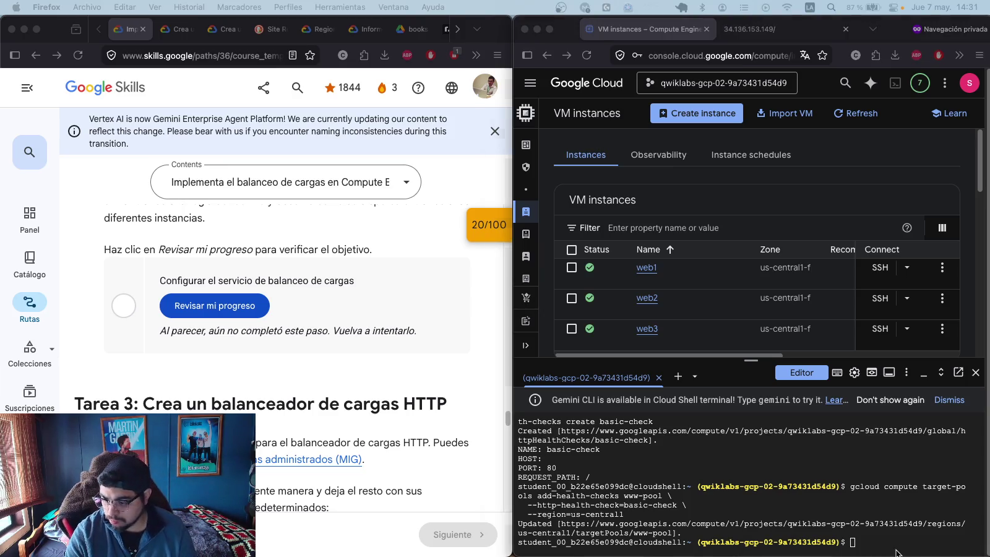
- Describe www-pool and review its configuration
{"action": "key", "text": "super+v"}
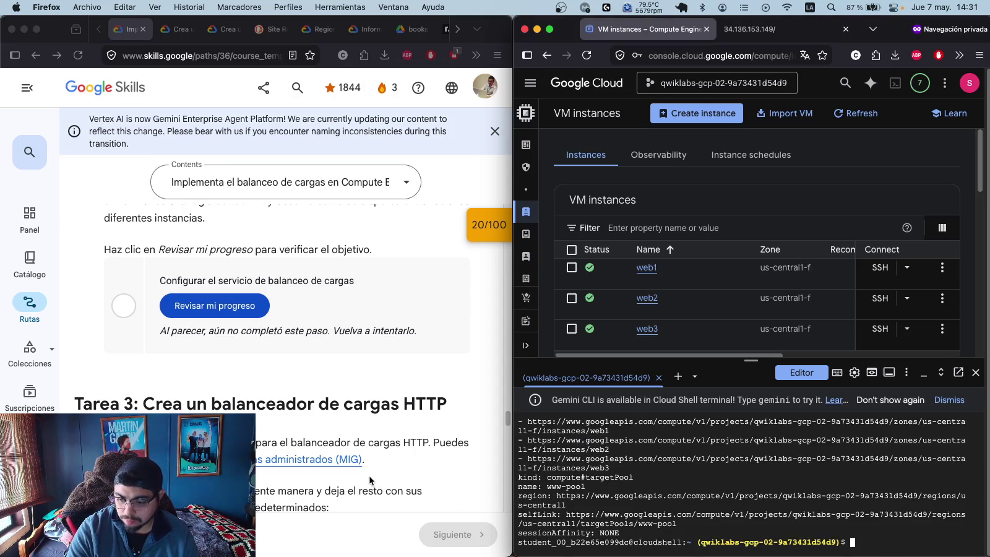
{"action": "scroll", "coordinate": [639, 481], "scroll_direction": "up", "scroll_amount": 3}
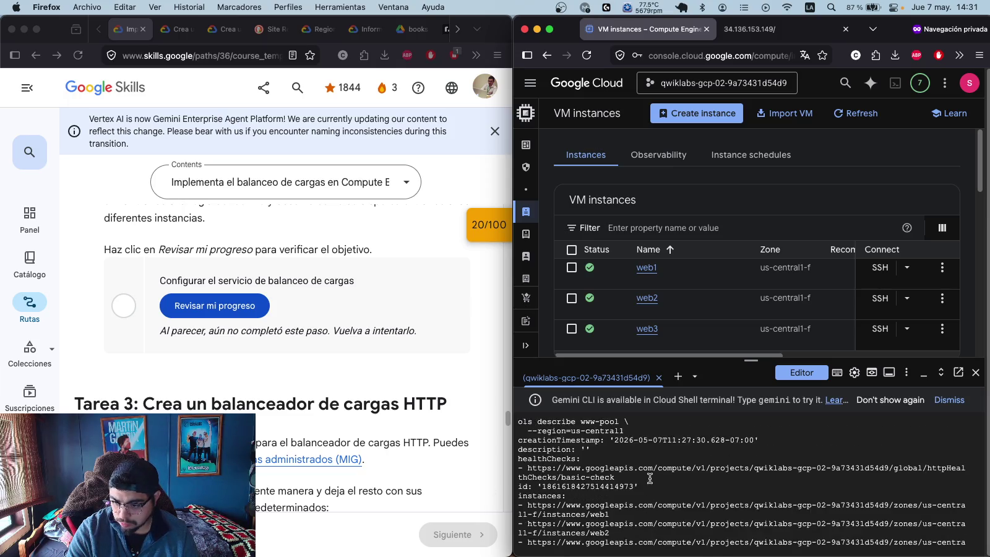
{"action": "scroll", "coordinate": [650, 478], "scroll_direction": "up", "scroll_amount": 1}
{"action": "scroll", "coordinate": [650, 479], "scroll_direction": "down", "scroll_amount": 4}
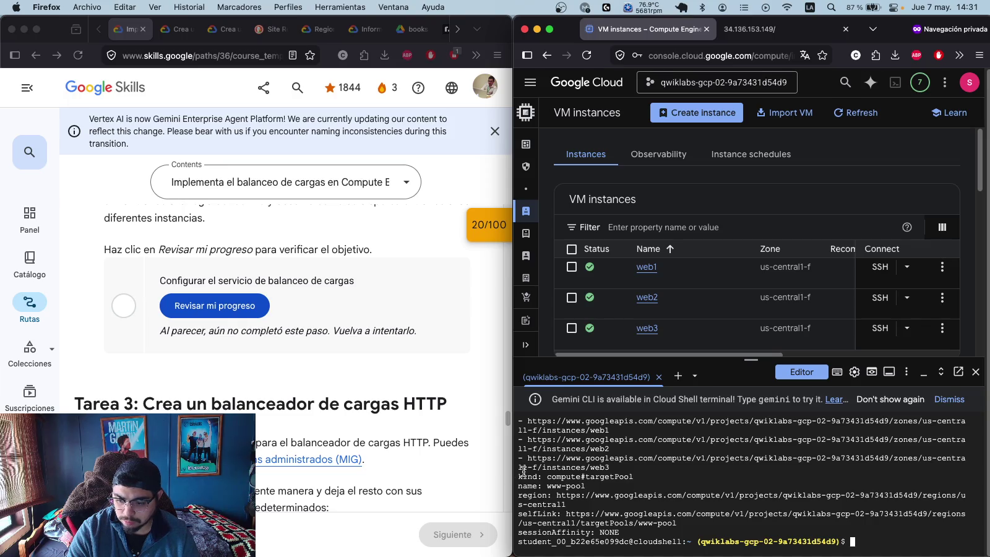
{"action": "scroll", "coordinate": [599, 458], "scroll_direction": "up", "scroll_amount": 3}
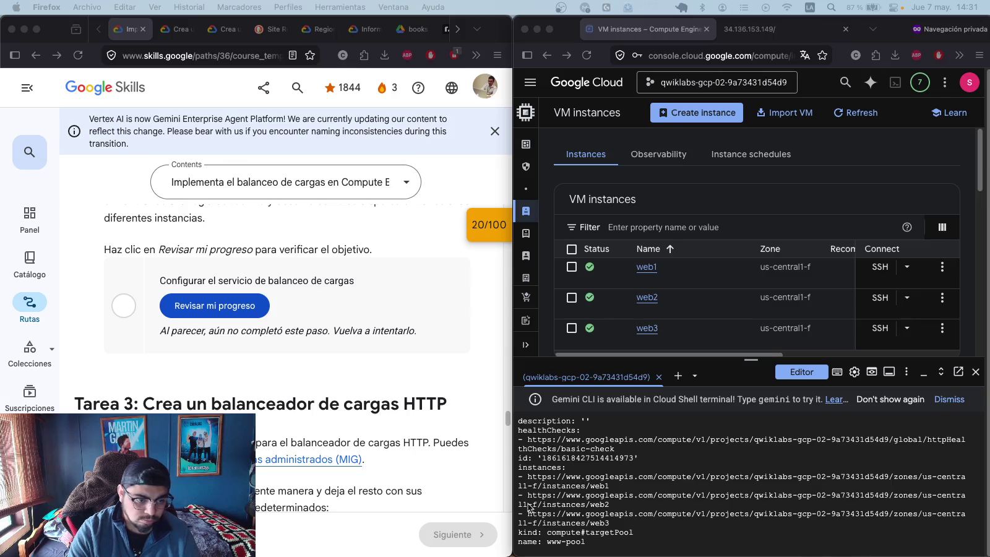
- Query www-pool health in us-central1, showing web2 and web3 UNHEALTHY
{"action": "left_click", "coordinate": [790, 546]}
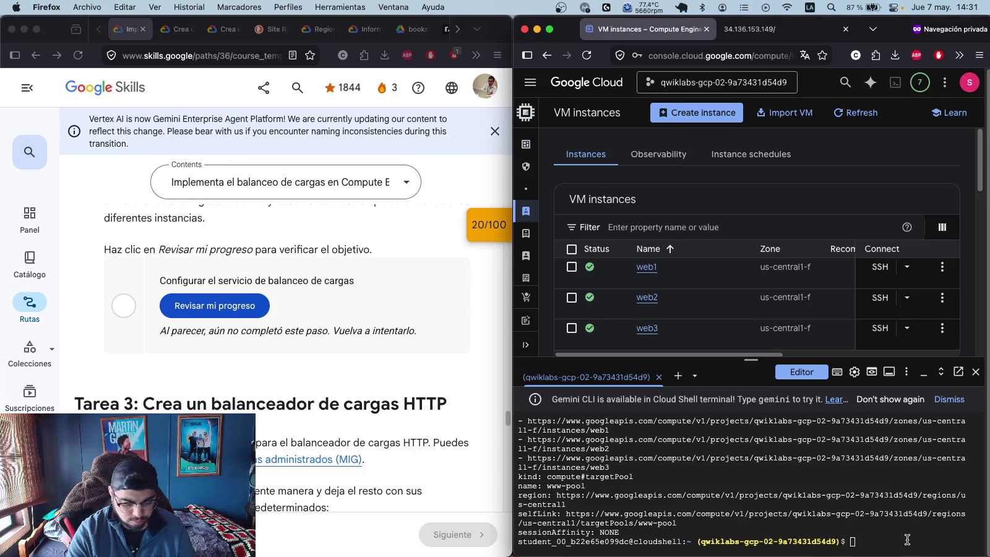
{"action": "key", "text": "super+v"}
{"action": "key", "text": "Return"}
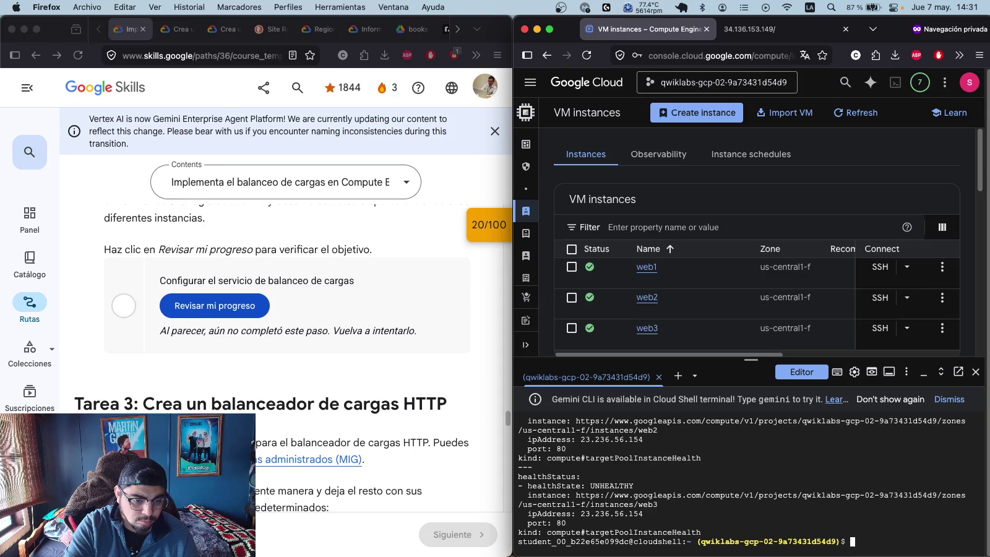
{"action": "left_click", "coordinate": [271, 472]}
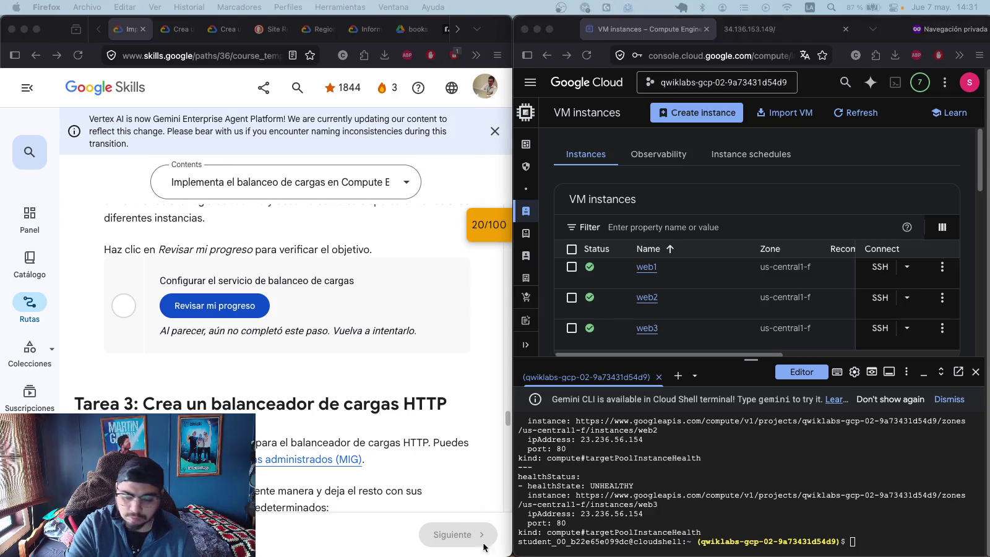
{"action": "left_click", "coordinate": [886, 535]}
{"action": "key", "text": "super+v"}
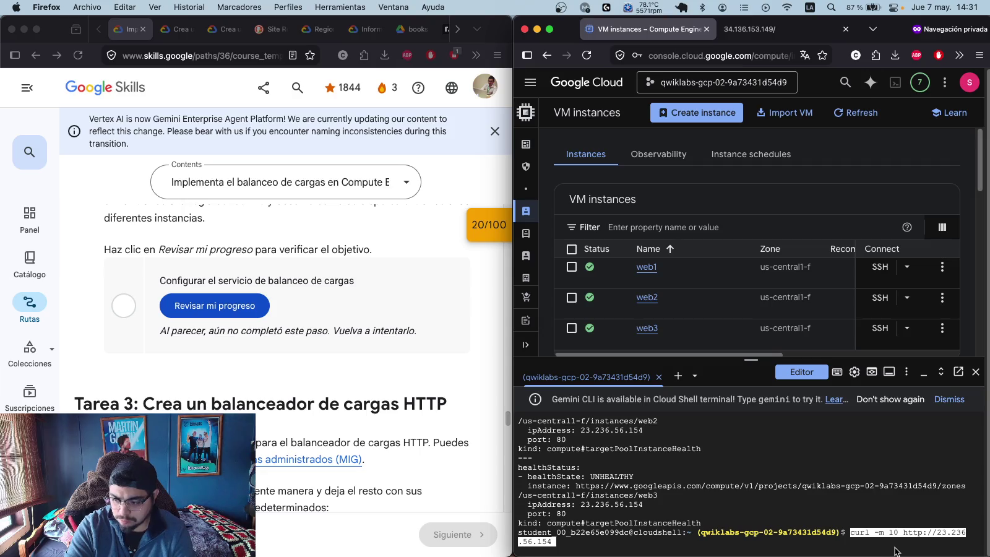
{"action": "key", "text": "Return"}
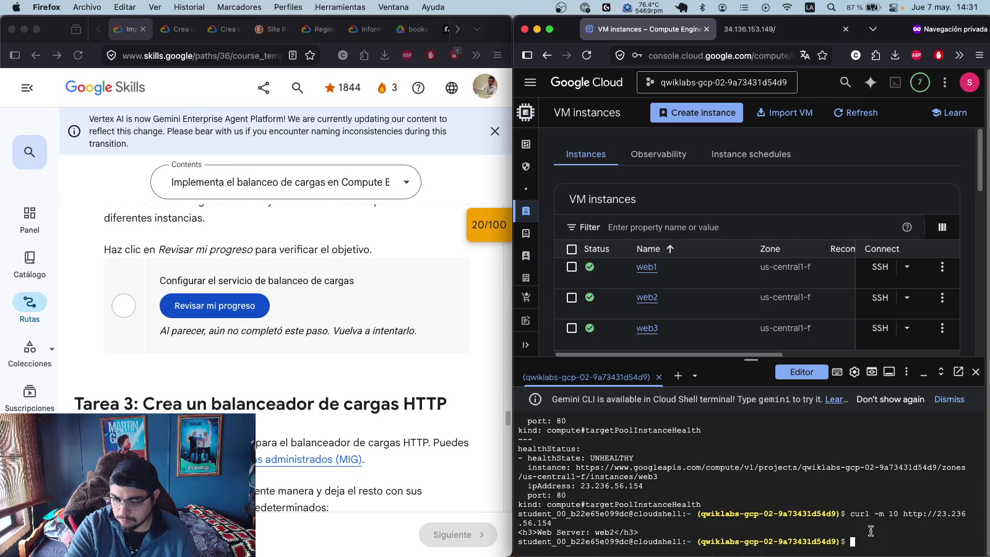
{"action": "key", "text": "Up"}
{"action": "key", "text": "Return"}
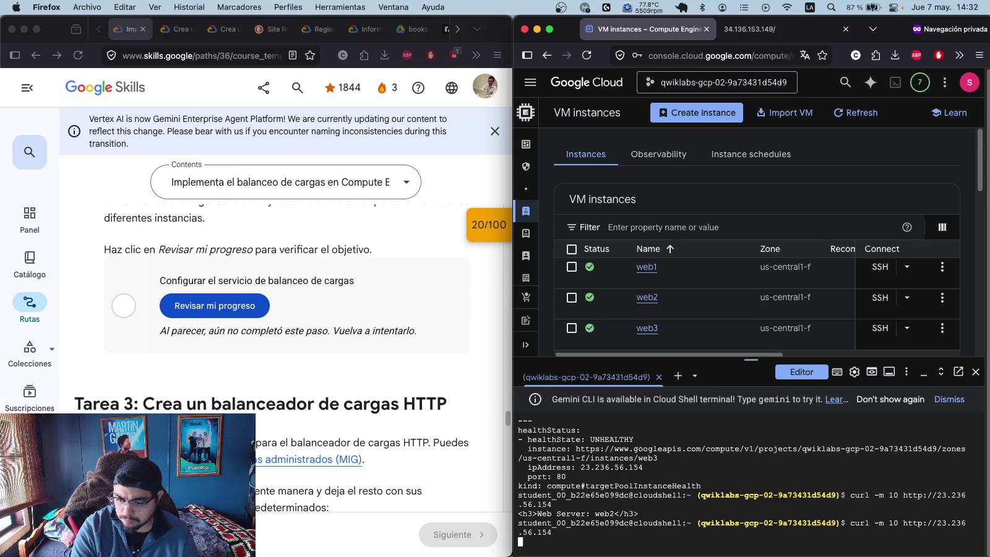
- Repeat the curl (web2, web3) and pass the lab progress check at 55/100
{"action": "key", "text": "Up"}
{"action": "key", "text": "Return"}
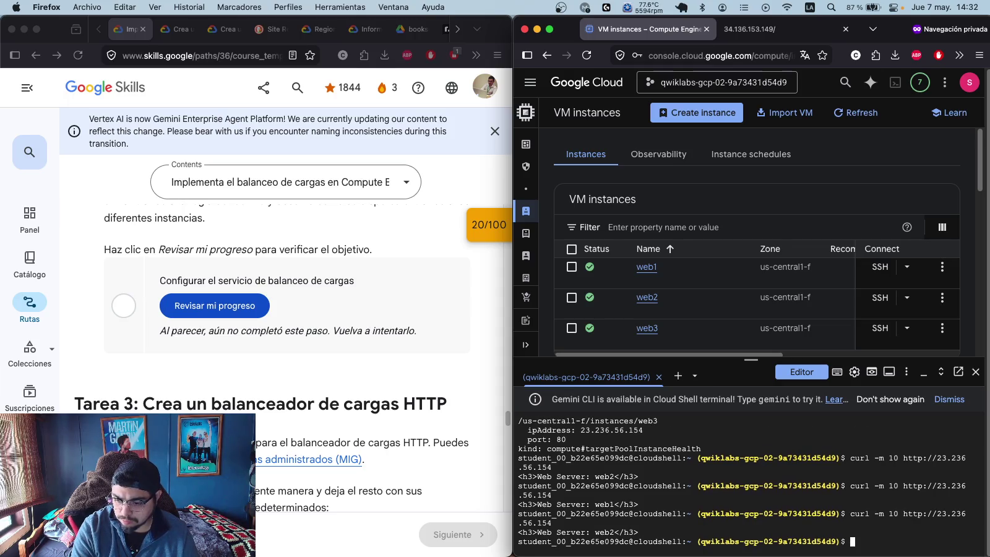
{"action": "key", "text": "Up"}
{"action": "key", "text": "Return"}
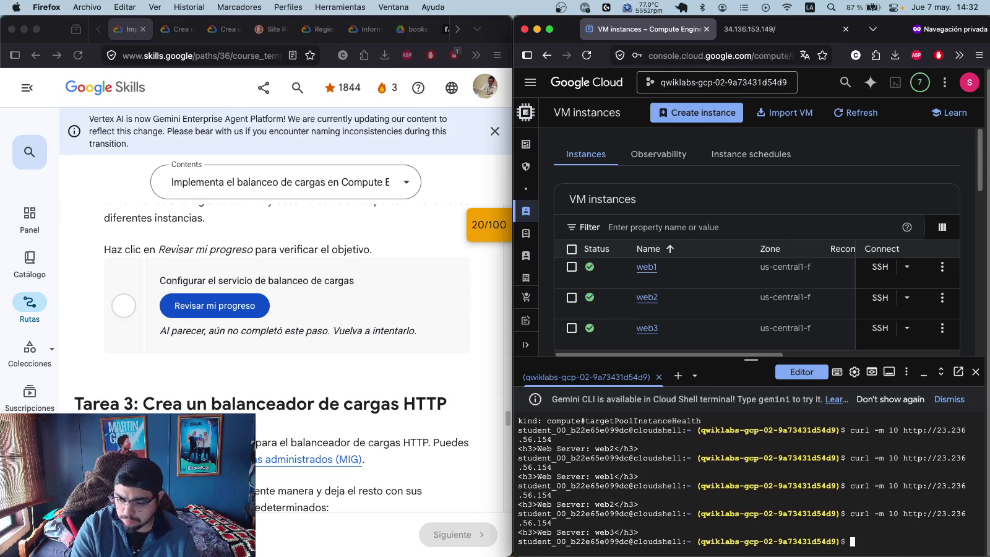
{"action": "left_click", "coordinate": [226, 306]}
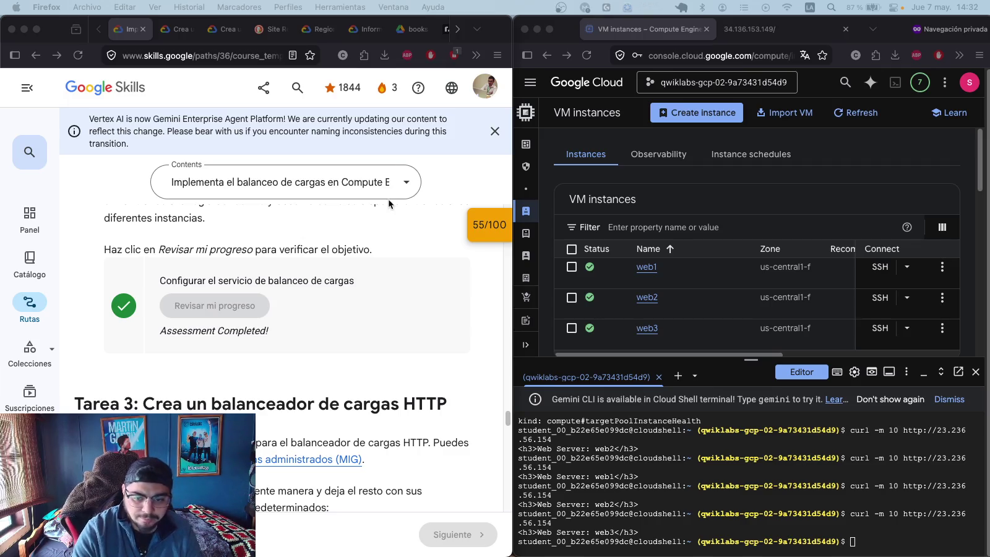
- Select and copy the Tarea 3 heading, instructions and settings table
{"action": "scroll", "coordinate": [389, 198], "scroll_direction": "down", "scroll_amount": 5}
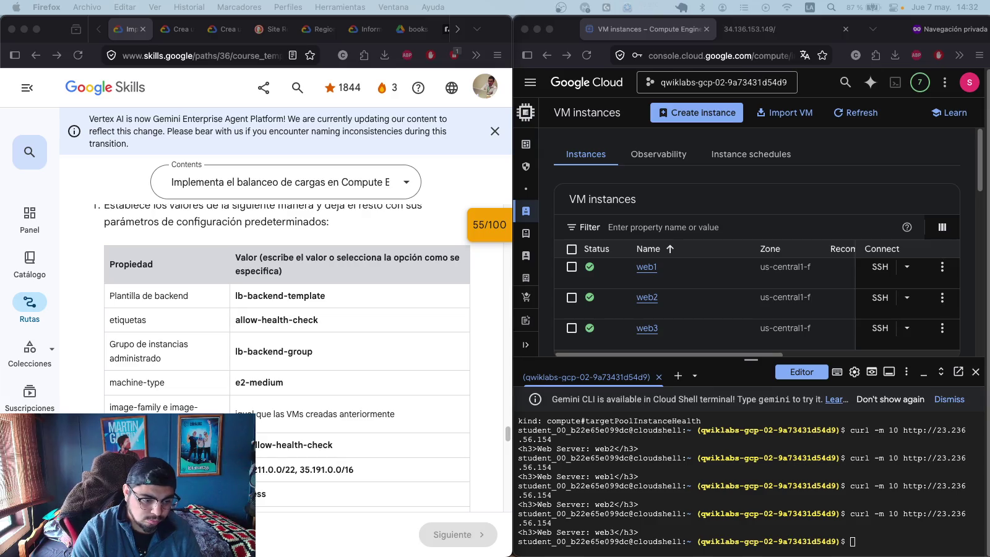
{"action": "scroll", "coordinate": [248, 350], "scroll_direction": "up", "scroll_amount": 3}
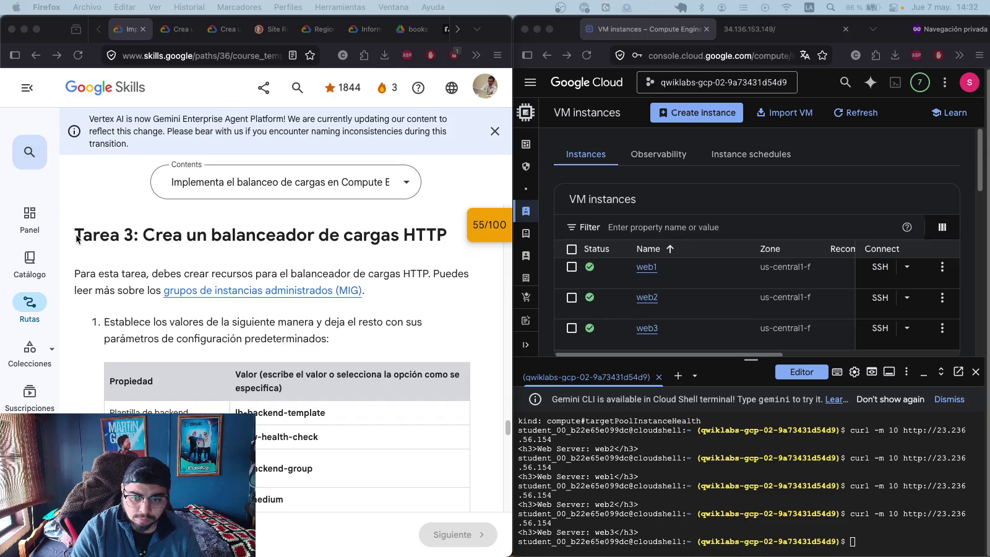
{"action": "left_click", "coordinate": [176, 249]}
{"action": "mouse_move", "coordinate": [73, 235]}
{"action": "left_mouse_down"}
{"action": "mouse_move", "coordinate": [368, 454]}
{"action": "mouse_move", "coordinate": [365, 483]}
{"action": "mouse_move", "coordinate": [304, 247]}
{"action": "left_mouse_up"}
{"action": "scroll", "coordinate": [365, 483], "scroll_direction": "down", "scroll_amount": 8}
{"action": "left_click", "coordinate": [304, 248]}
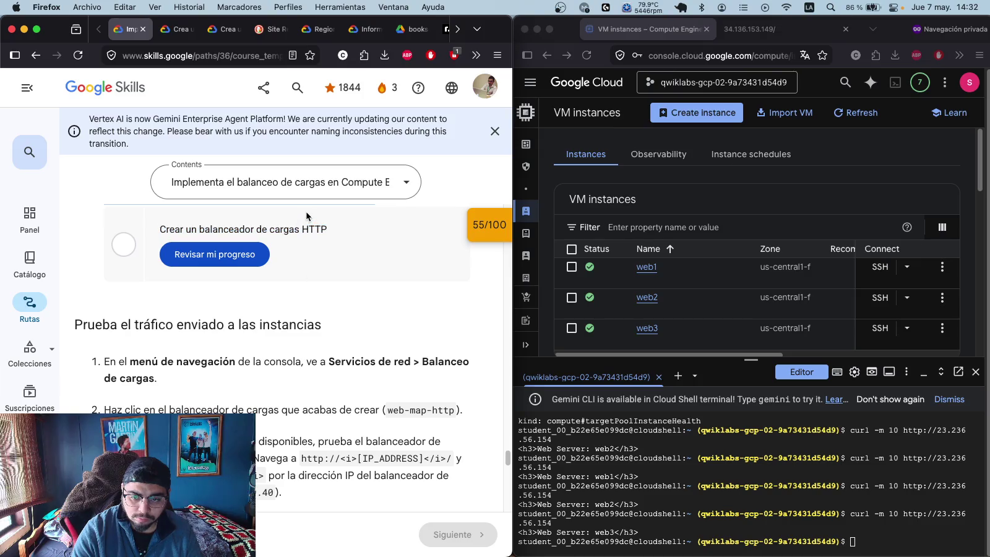
{"action": "scroll", "coordinate": [315, 208], "scroll_direction": "up", "scroll_amount": 5}
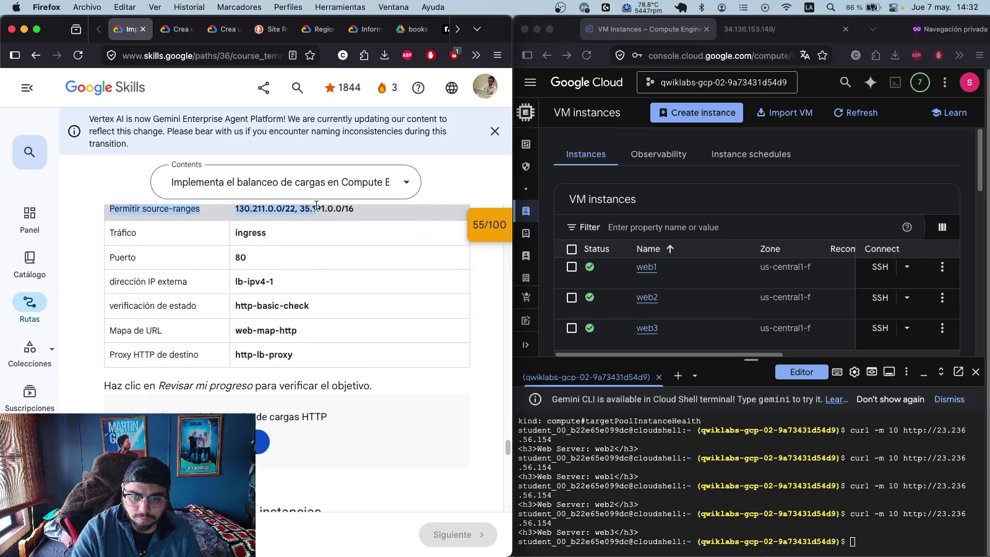
{"action": "left_click_drag", "start_coordinate": [353, 379], "coordinate": [352, 416]}
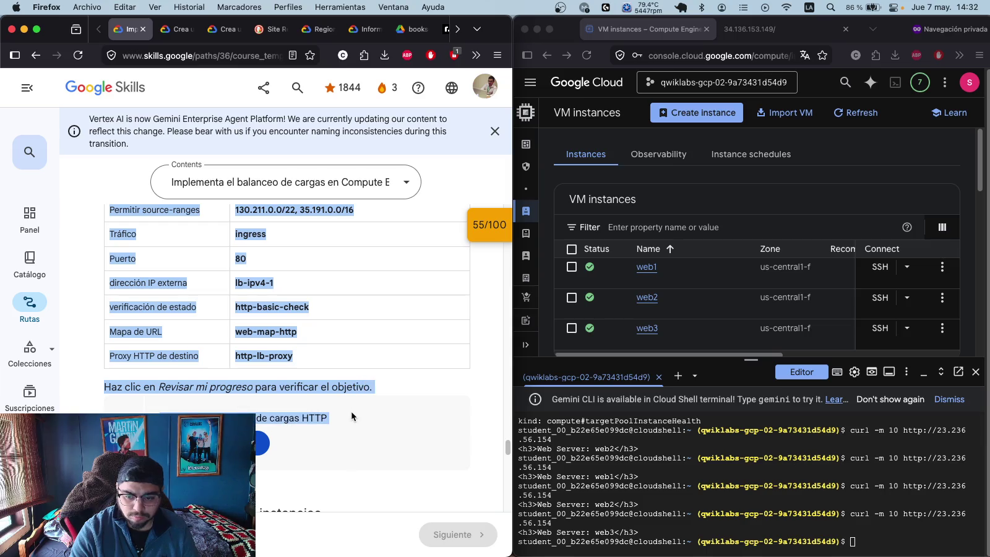
{"action": "key", "text": "super+c"}
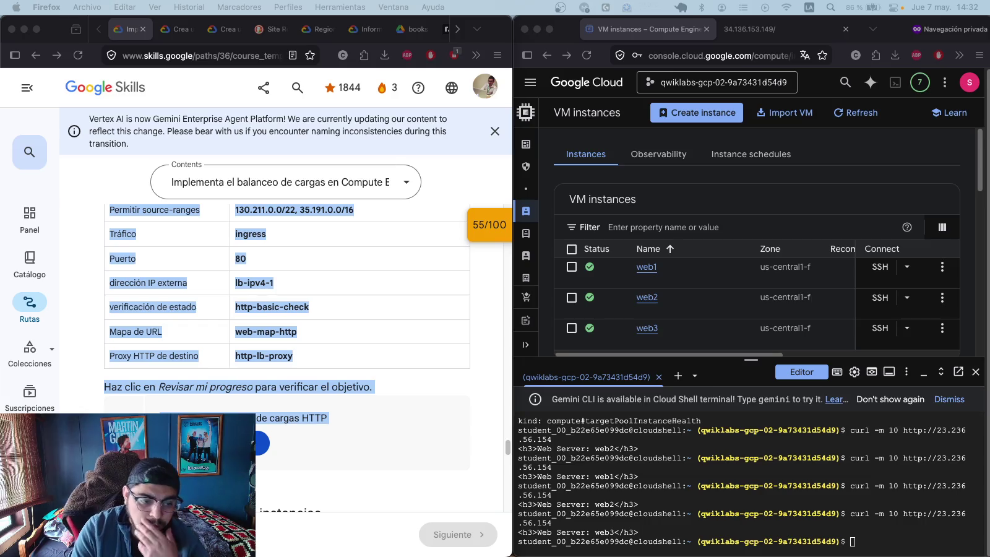
- Scroll through the rest of the Tarea 3 lesson instructions
{"action": "scroll", "coordinate": [465, 300], "scroll_direction": "down", "scroll_amount": 3}
{"action": "scroll", "coordinate": [412, 329], "scroll_direction": "down", "scroll_amount": 5}
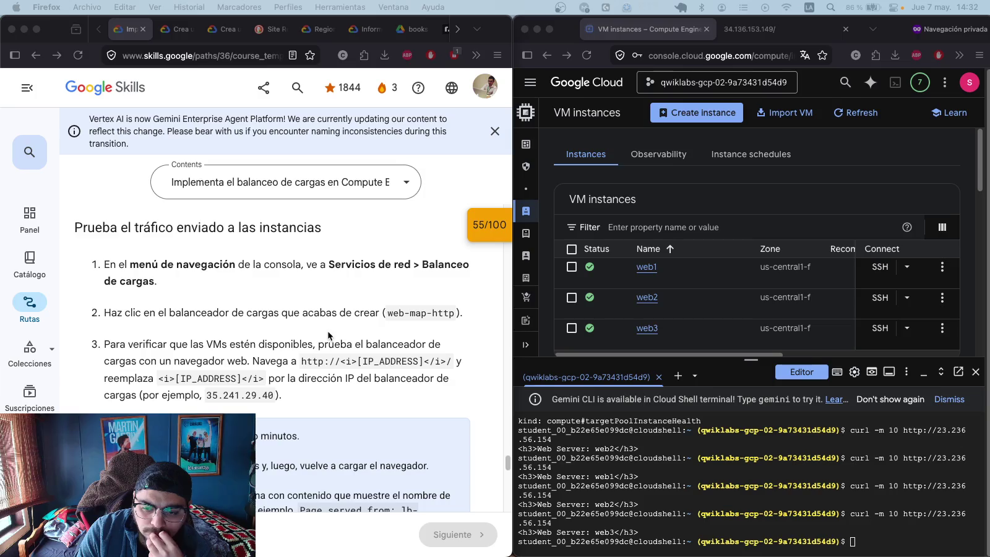
{"action": "scroll", "coordinate": [327, 334], "scroll_direction": "down", "scroll_amount": 4}
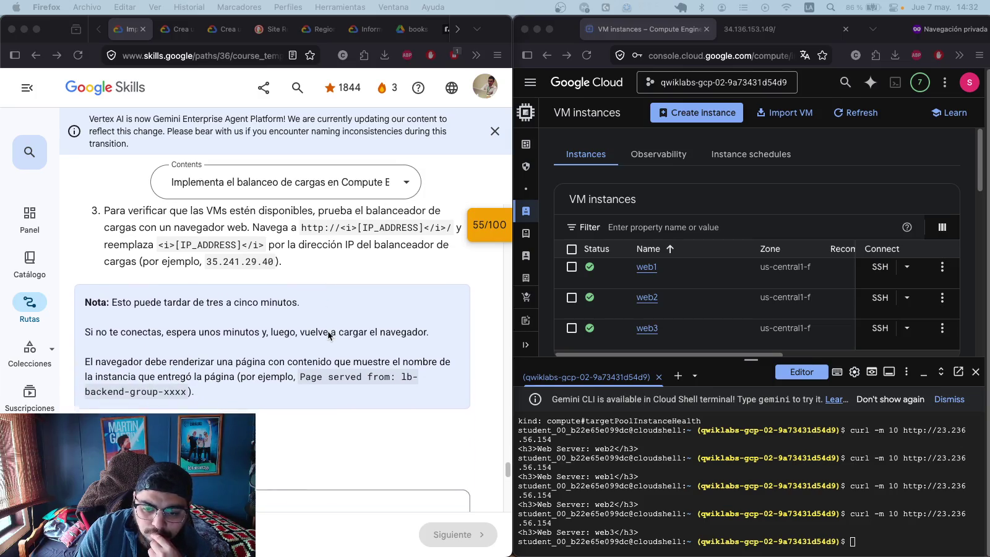
{"action": "scroll", "coordinate": [329, 335], "scroll_direction": "down", "scroll_amount": 8}
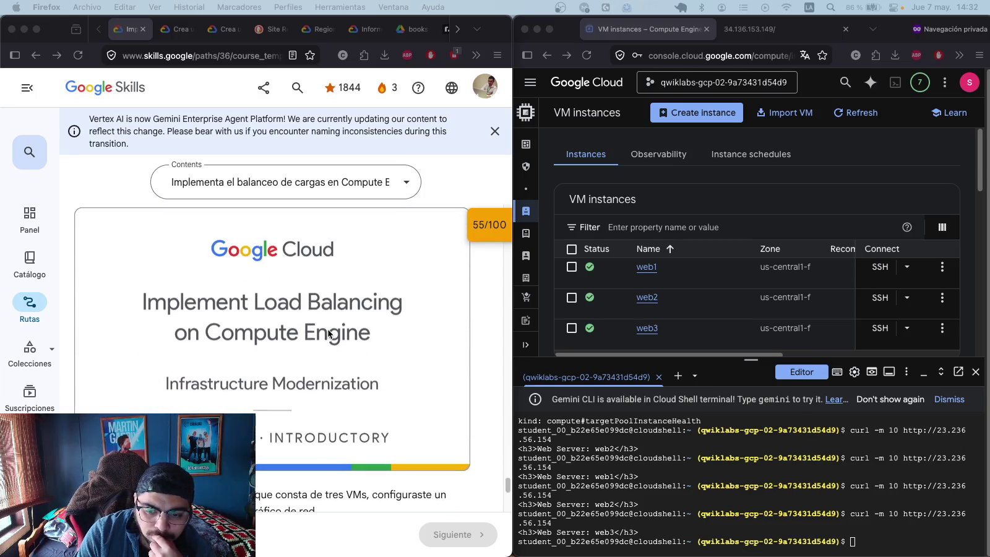
{"action": "scroll", "coordinate": [328, 335], "scroll_direction": "up", "scroll_amount": 15}
{"action": "scroll", "coordinate": [329, 323], "scroll_direction": "up", "scroll_amount": 9}
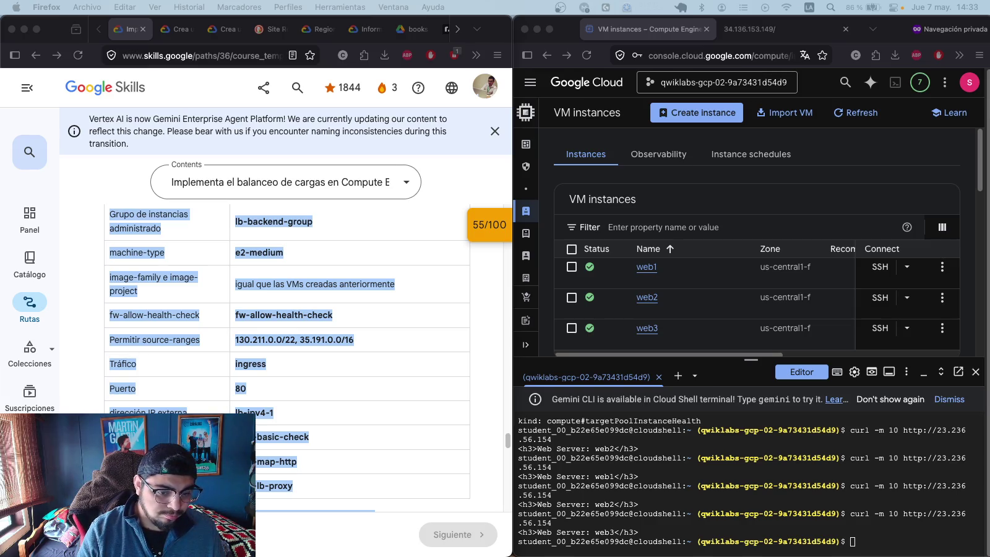
- Create lb-backend-template and managed group lb-backend-group in us-central1-f with size 2
{"action": "left_click", "coordinate": [876, 538]}
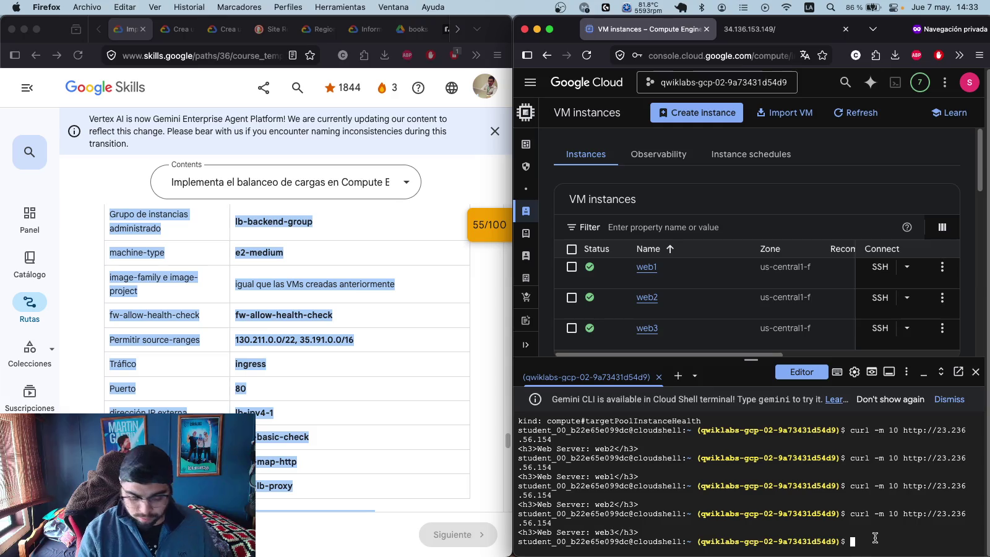
{"action": "key", "text": "super+v"}
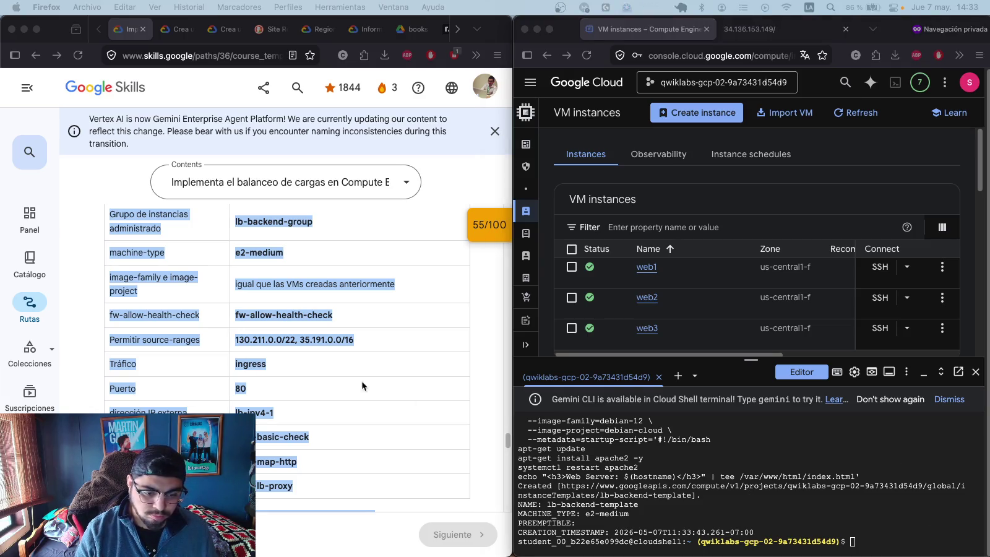
{"action": "key", "text": "super+v"}
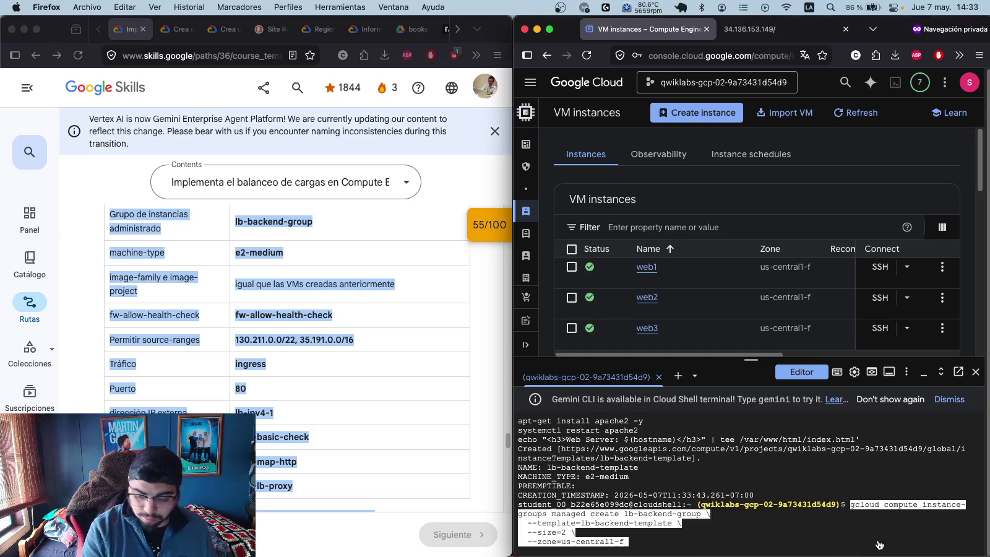
{"action": "key", "text": "Return"}
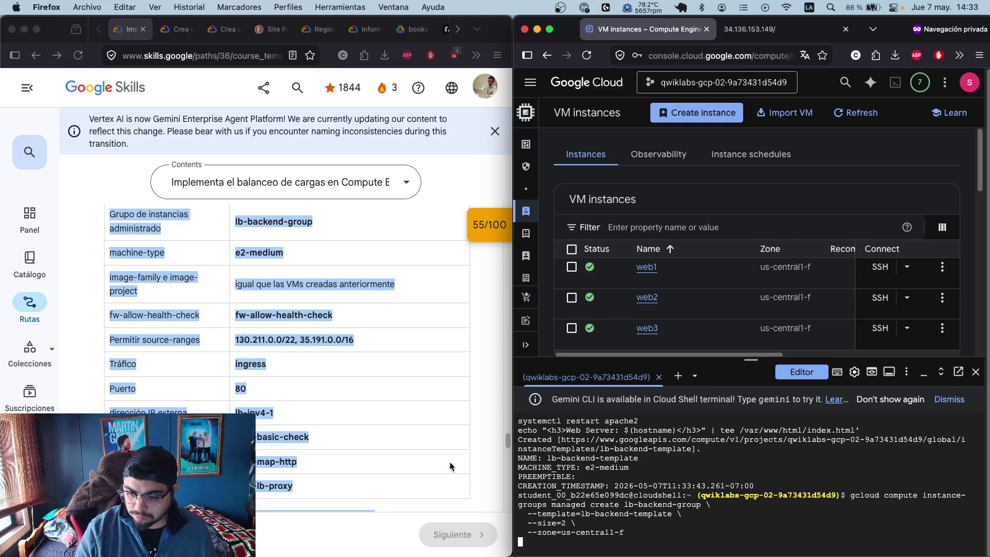
{"action": "scroll", "coordinate": [435, 427], "scroll_direction": "down", "scroll_amount": 2}
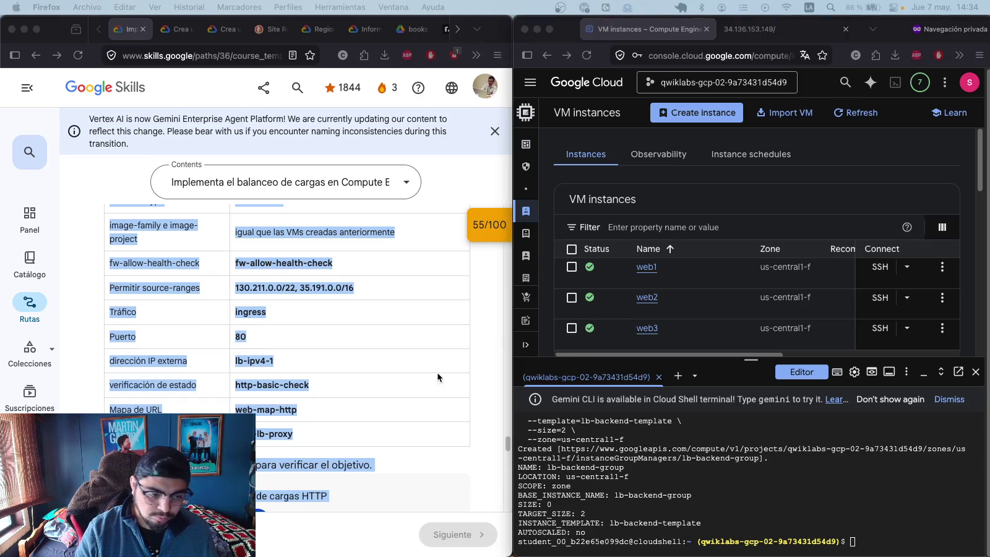
{"action": "left_click", "coordinate": [886, 542]}
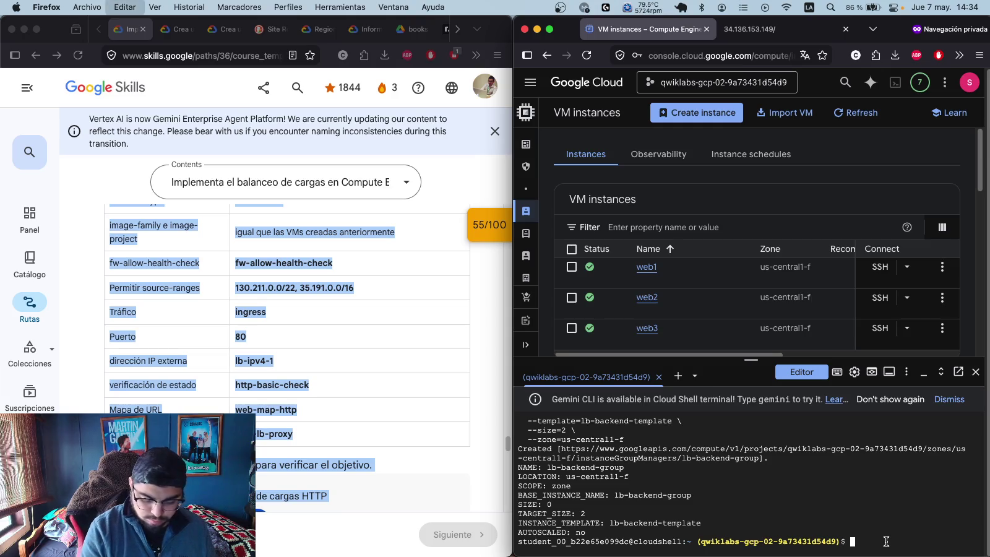
- Rerun the lb-backend-group creation (already exists), then set named port http:80 on it
{"action": "key", "text": "super+v"}
{"action": "key", "text": "Return"}
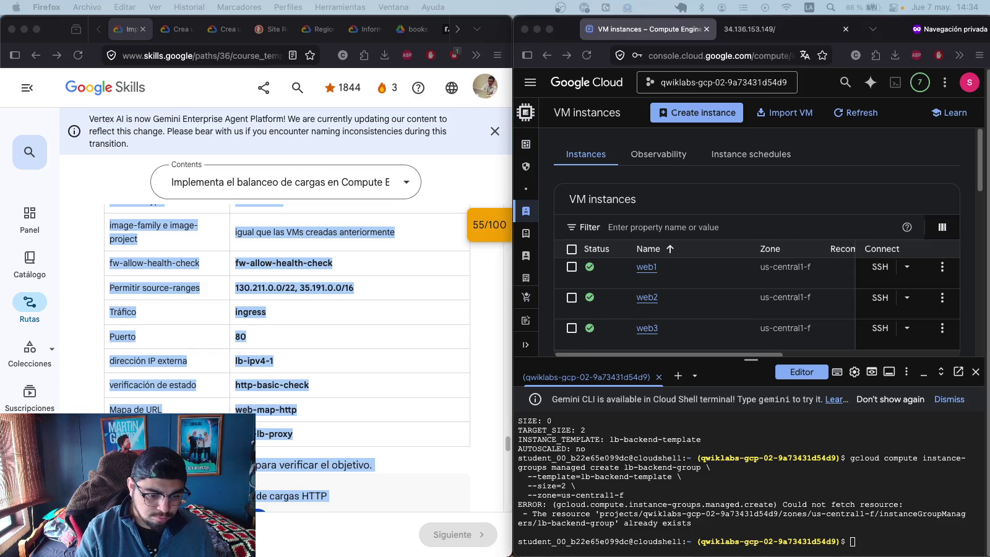
{"action": "left_click", "coordinate": [911, 549]}
{"action": "key", "text": "super+v"}
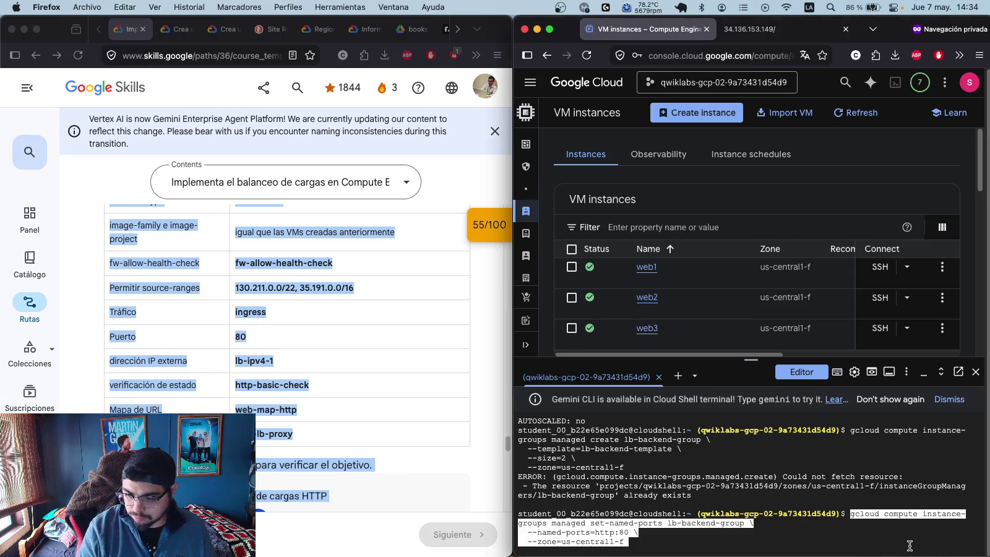
{"action": "key", "text": "Return"}
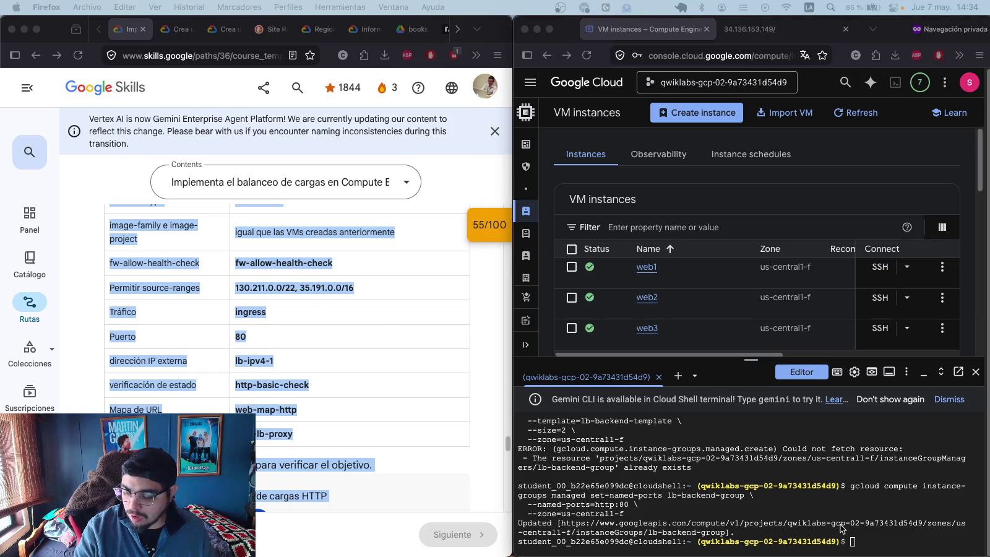
{"action": "left_click", "coordinate": [856, 546]}
- Create firewall rule fw-allow-health-check and reserve global address lb-ipv4-1, shown as 34.96.94.6
{"action": "key", "text": "super+v"}
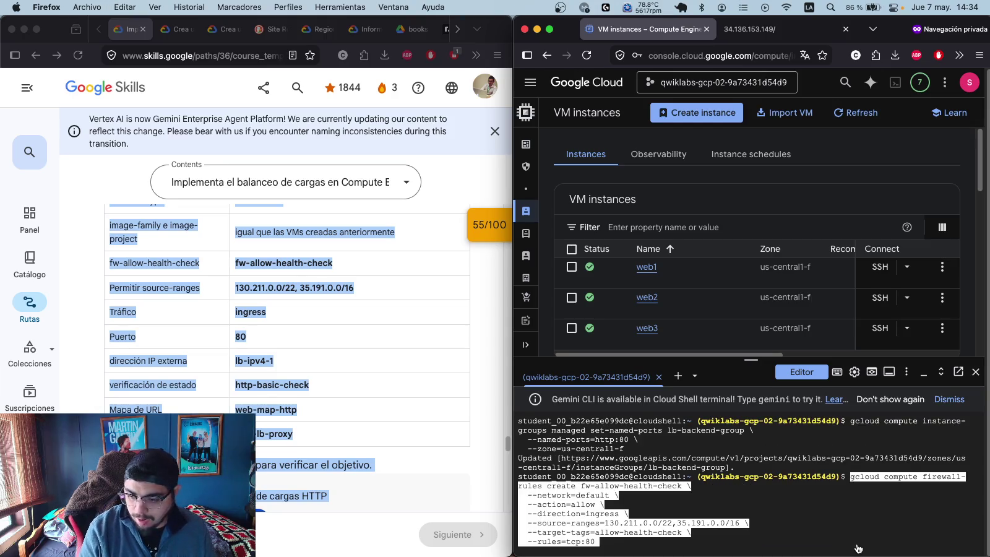
{"action": "key", "text": "Return"}
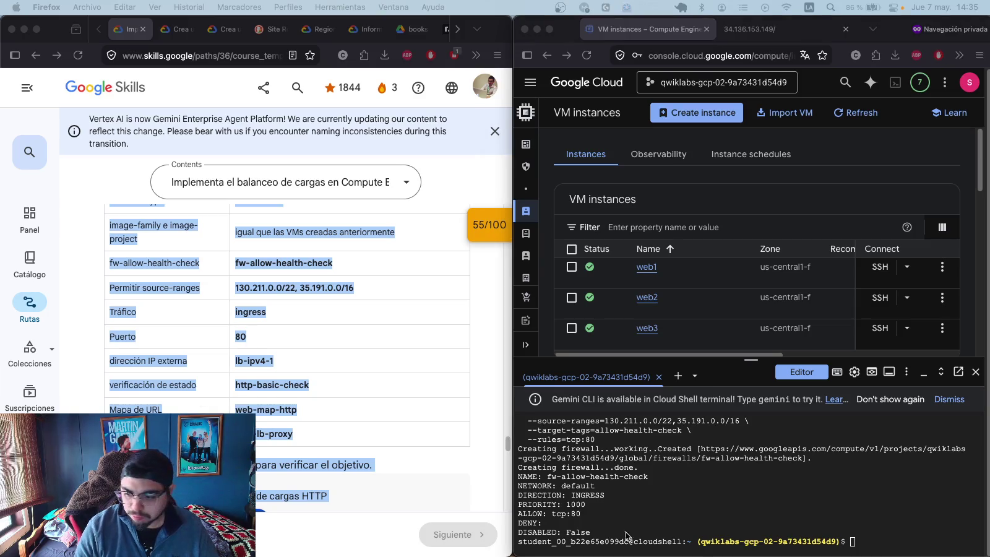
{"action": "left_click", "coordinate": [877, 544]}
{"action": "key", "text": "super+v"}
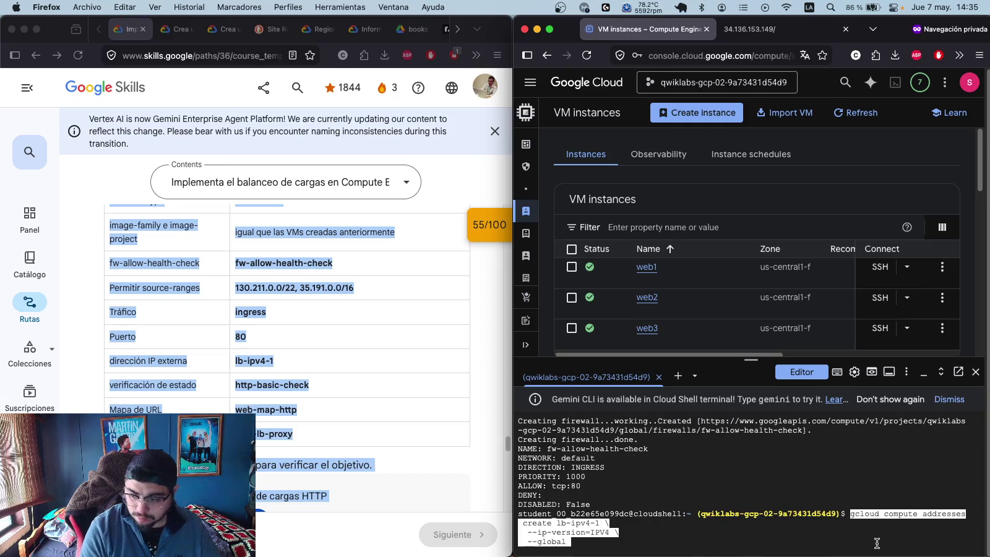
{"action": "key", "text": "Return"}
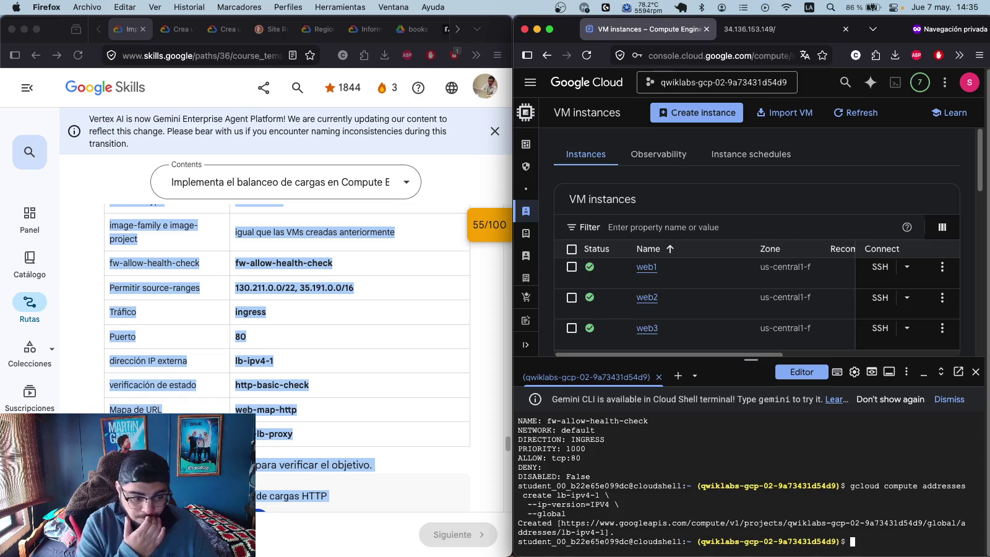
{"action": "scroll", "coordinate": [288, 322], "scroll_direction": "down", "scroll_amount": 1}
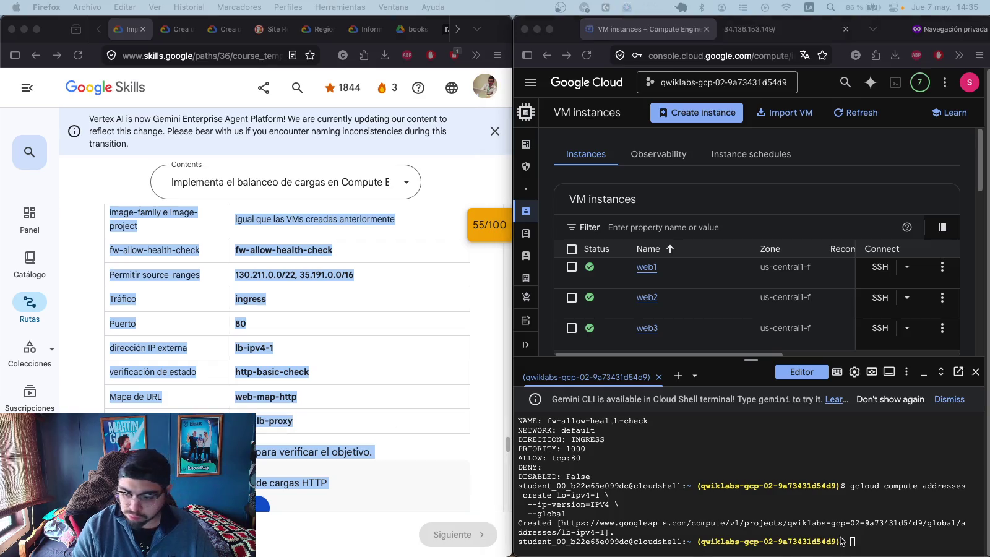
{"action": "key", "text": "super+v"}
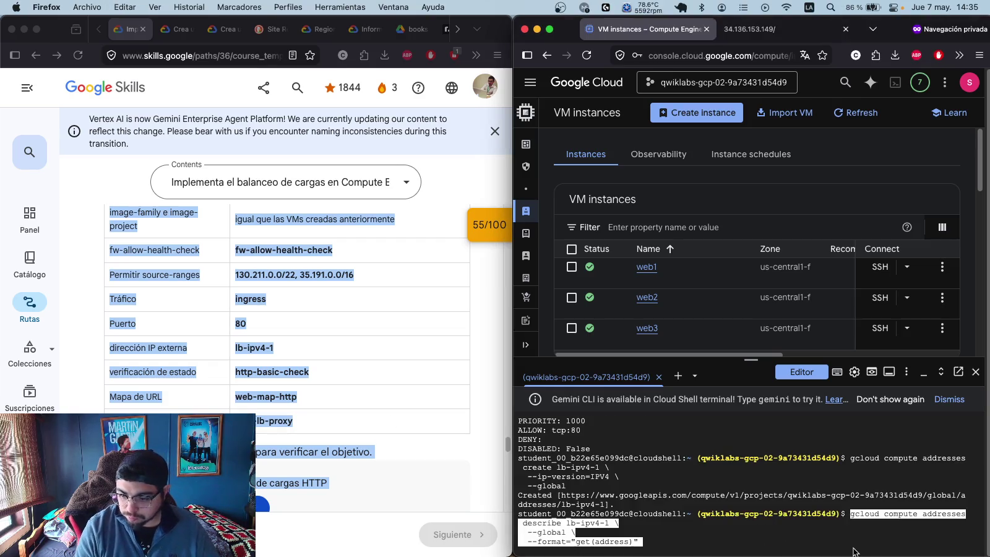
{"action": "key", "text": "Return"}
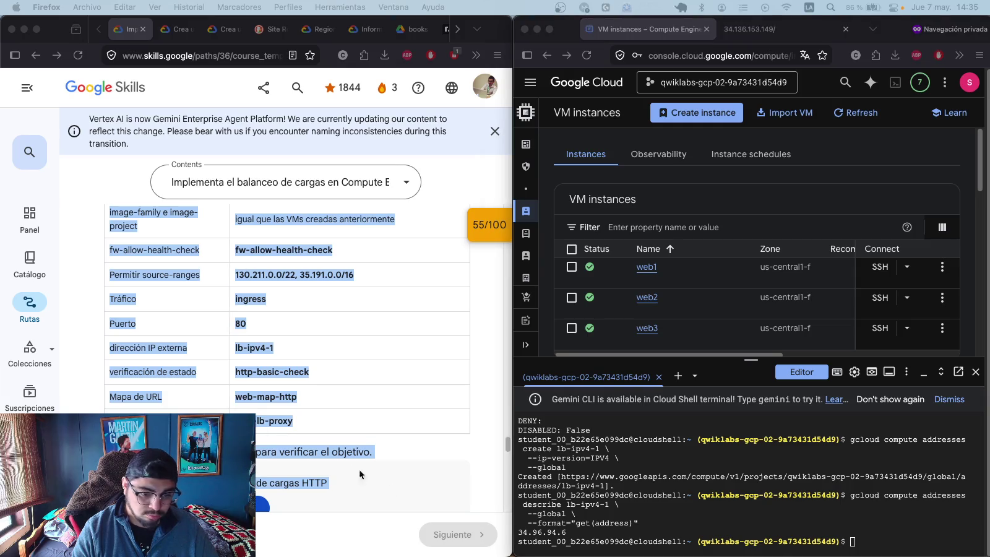
- Create the http-basic-check HTTP health check on port 80
{"action": "left_click", "coordinate": [861, 539]}
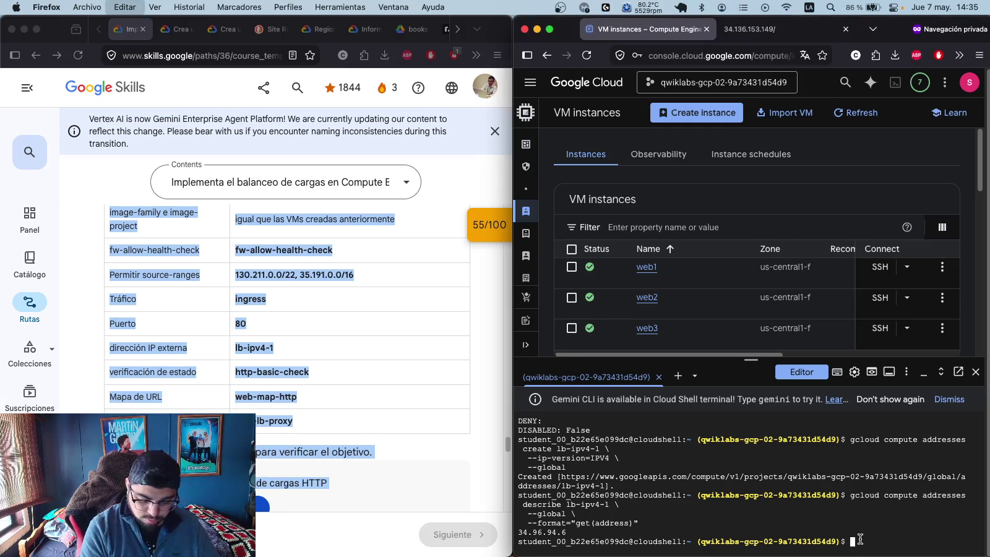
{"action": "type", "text": "gcloud compute health-checks create http http-basic-check \\   --port=80"}
{"action": "key", "text": "Return"}
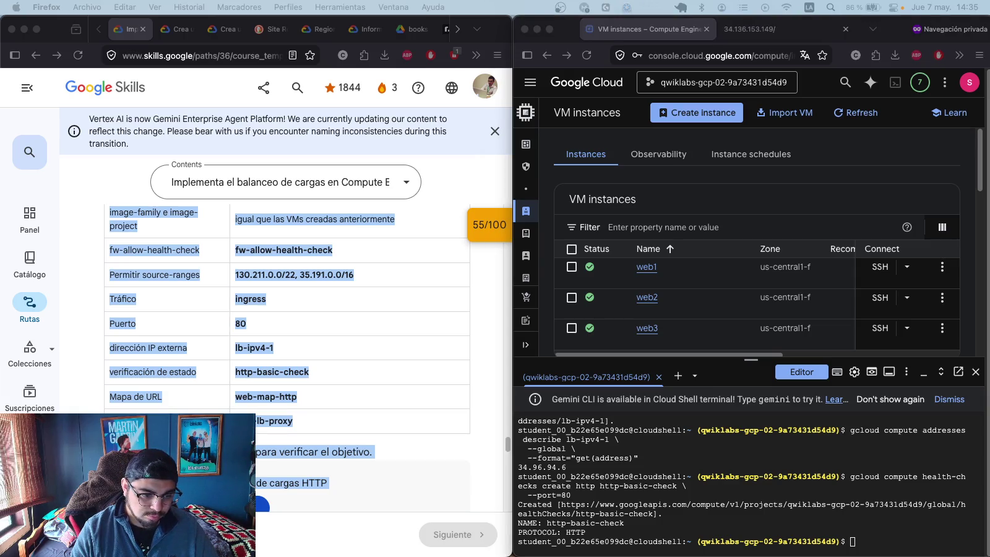
{"action": "left_click", "coordinate": [874, 537]}
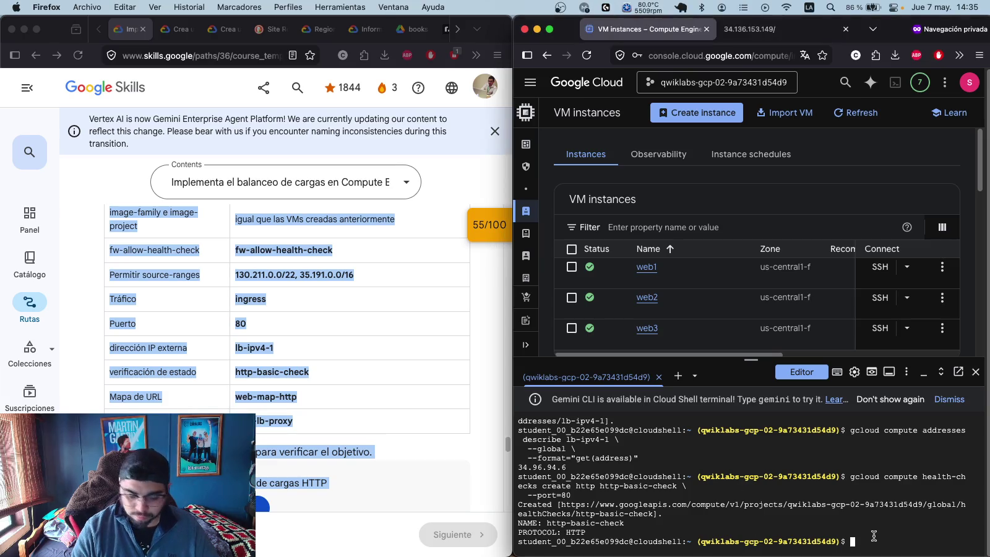
- Create global backend service web-backend-service with http-basic-check and add lb-backend-group (us-central1-f)
{"action": "type", "text": "gcloud compute backend-services create web-backend-service \\   --protocol=HTTP \\   --port-name=http \\   --health-checks=http-basic-check \\   --global"}
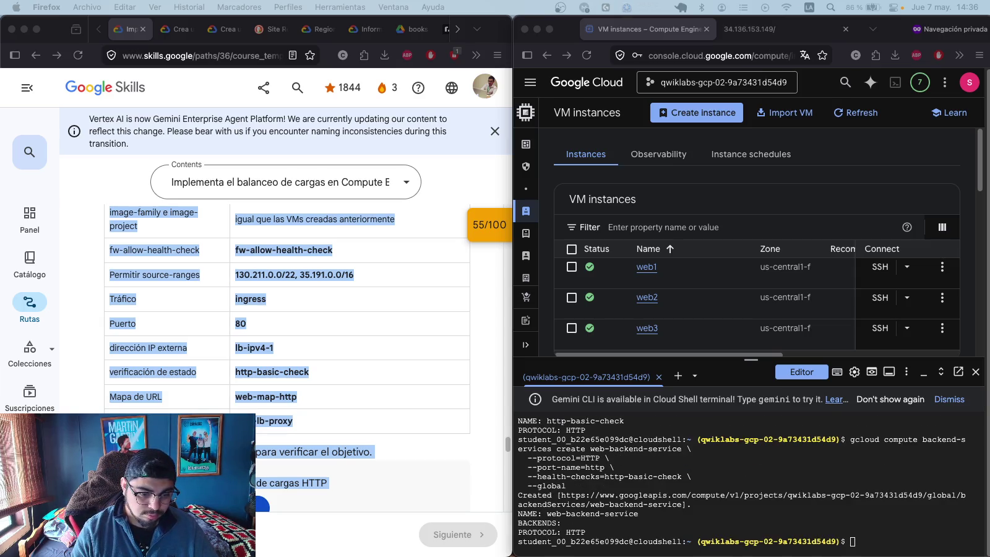
{"action": "left_click", "coordinate": [860, 544]}
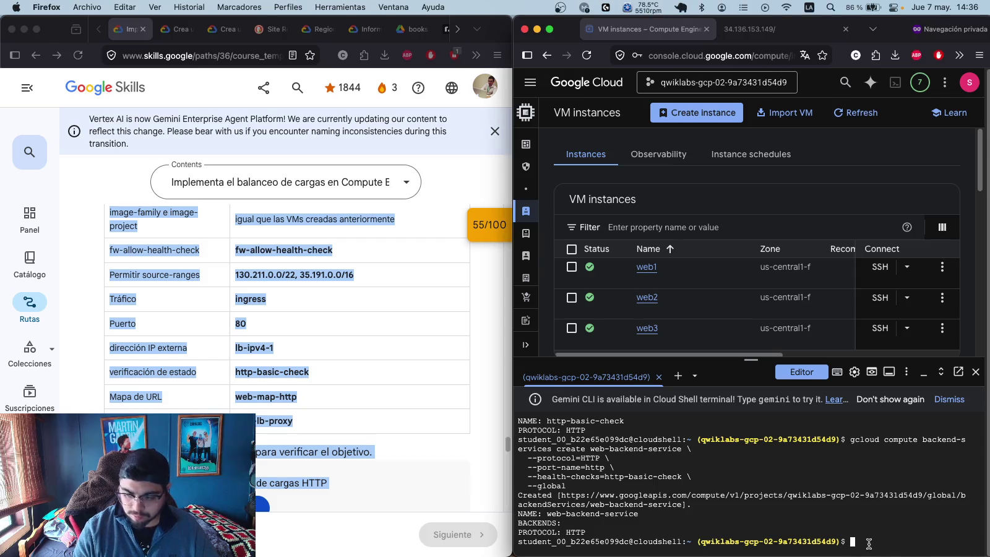
{"action": "type", "text": "gcloud compute backend-services add-backend web-backend-service \\   --instance-group=lb-backend-group \\   --instance-group-zone=us-central1-f \\   --global"}
{"action": "key", "text": "Return"}
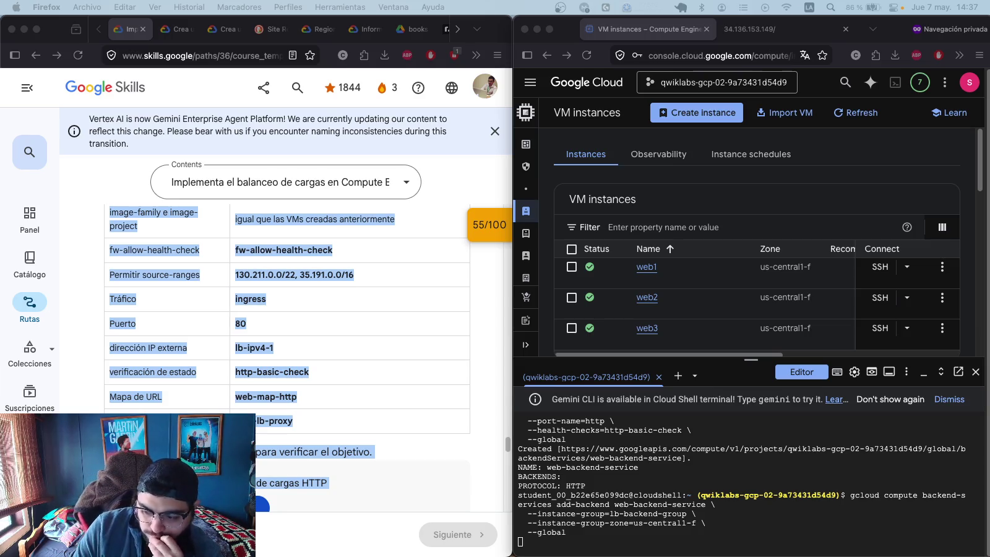
{"action": "left_click", "coordinate": [390, 452]}
{"action": "scroll", "coordinate": [390, 451], "scroll_direction": "down", "scroll_amount": 2}
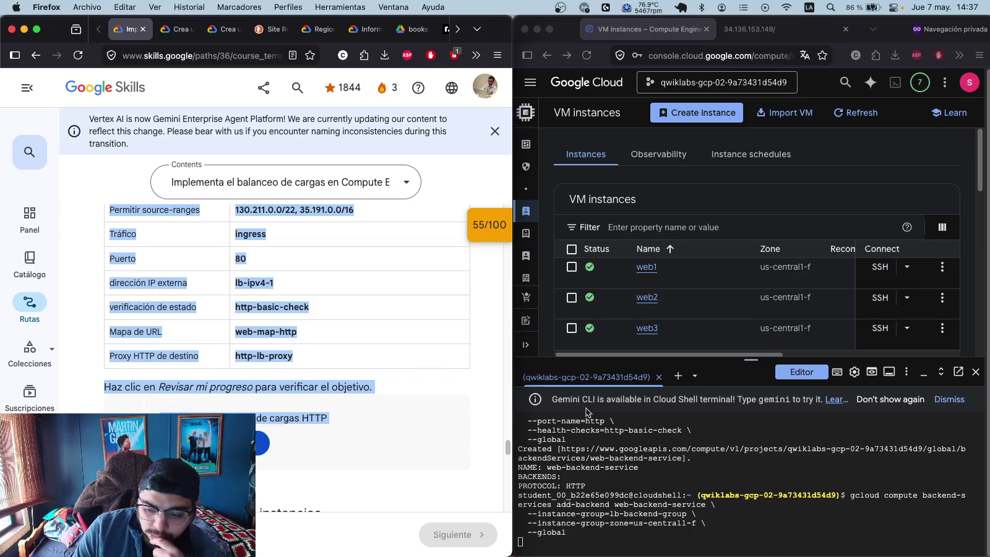
{"action": "left_click", "coordinate": [787, 539]}
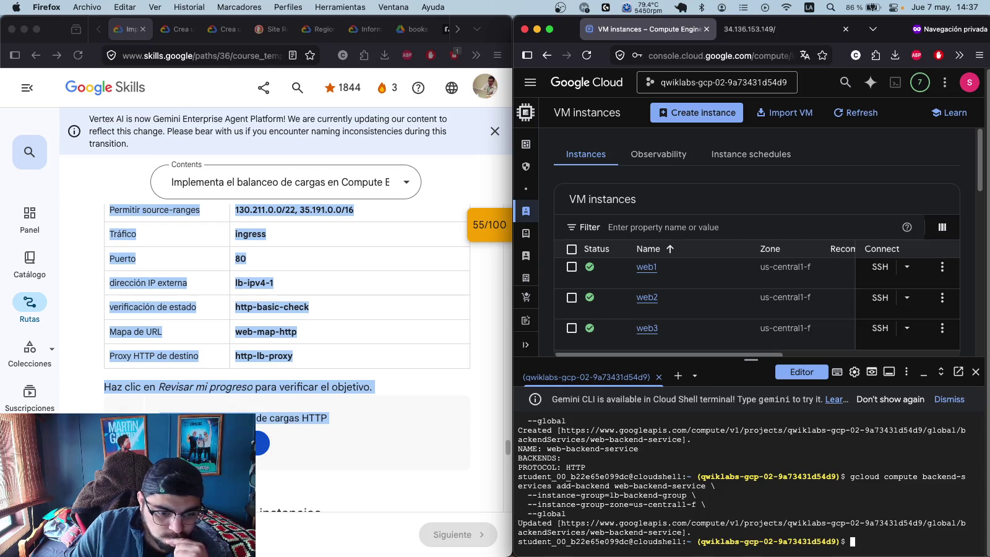
- Create the web-map-http URL map, the http-lb-proxy target proxy and the http-content-rule forwarding rule on port 80
{"action": "left_click", "coordinate": [941, 546]}
{"action": "type", "text": "gcloud compute url-maps create web-map-http \\   --default-service=web-backend-service"}
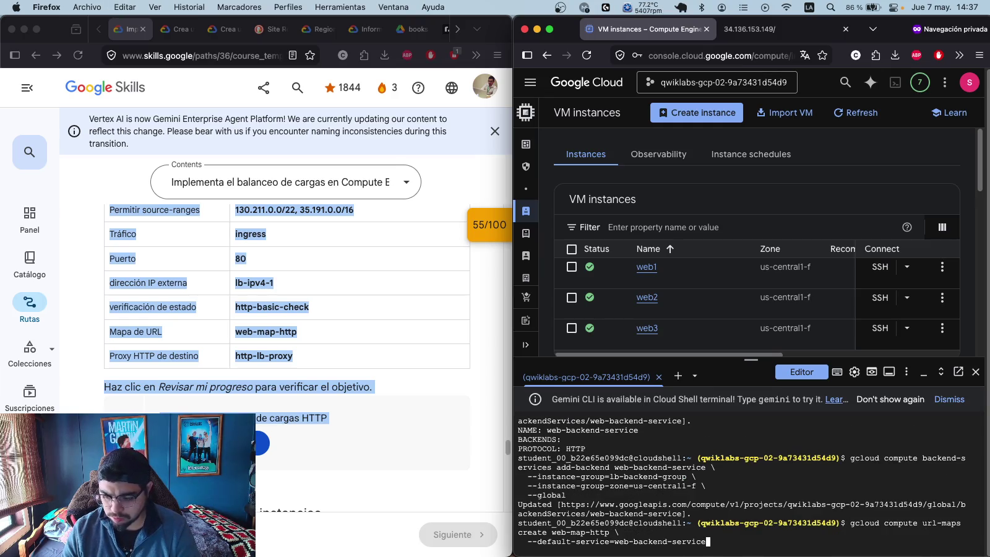
{"action": "key", "text": "Return"}
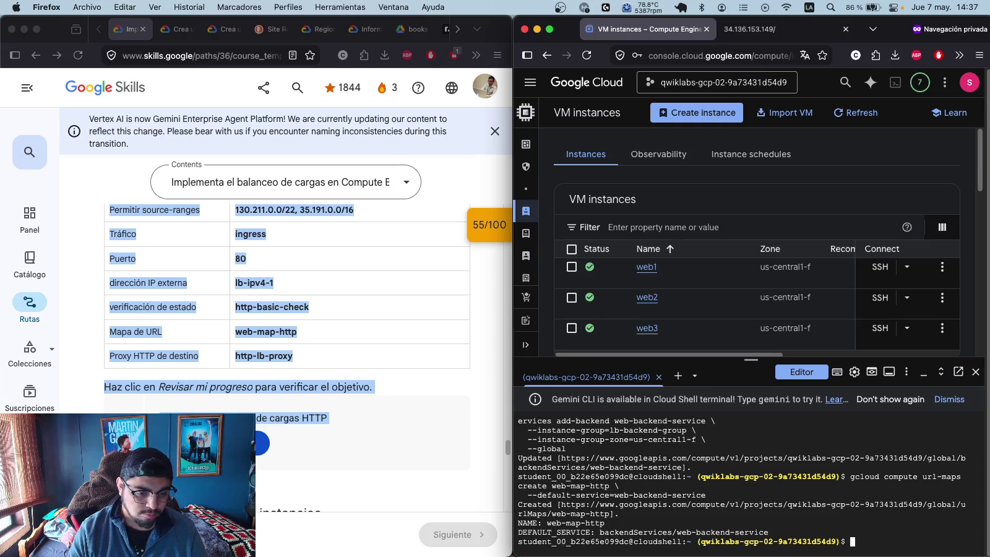
{"action": "left_click", "coordinate": [934, 541]}
{"action": "type", "text": "gcloud compute target-http-proxies create http-lb-proxy \\   --url-map=web-map-http"}
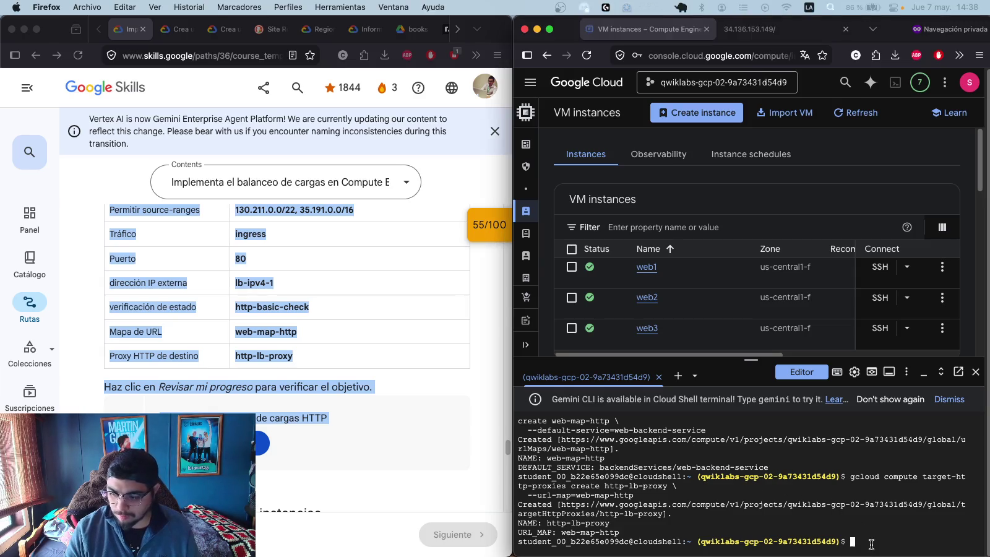
{"action": "type", "text": "gcloud compute forwarding-rules create http-content-rule \\   --address=lb-ipv4-1 \\   --global \\   --target-http-proxy=http-lb-proxy \\   --ports=80"}
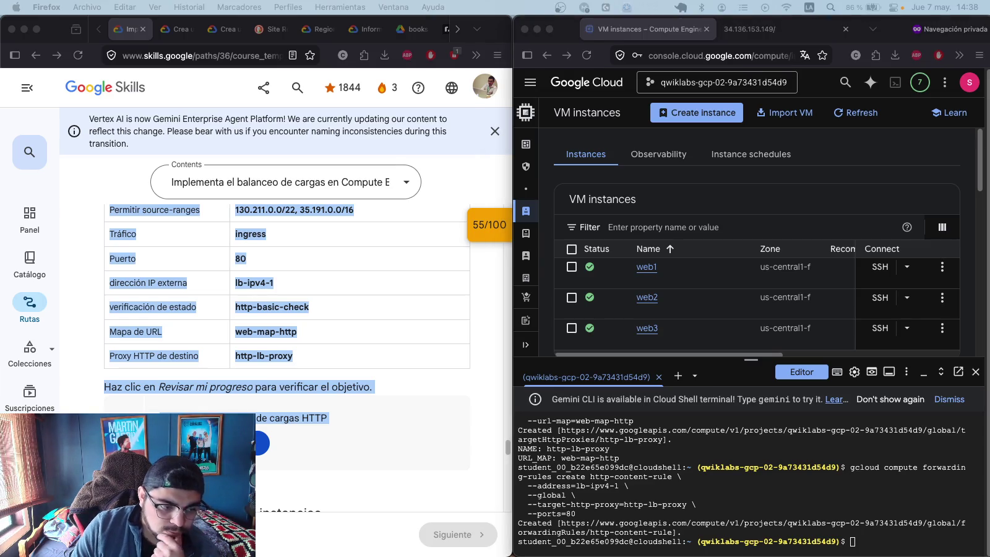
- Describe lb-ipv4-1 to print the load balancer's IP address
{"action": "left_click", "coordinate": [875, 539]}
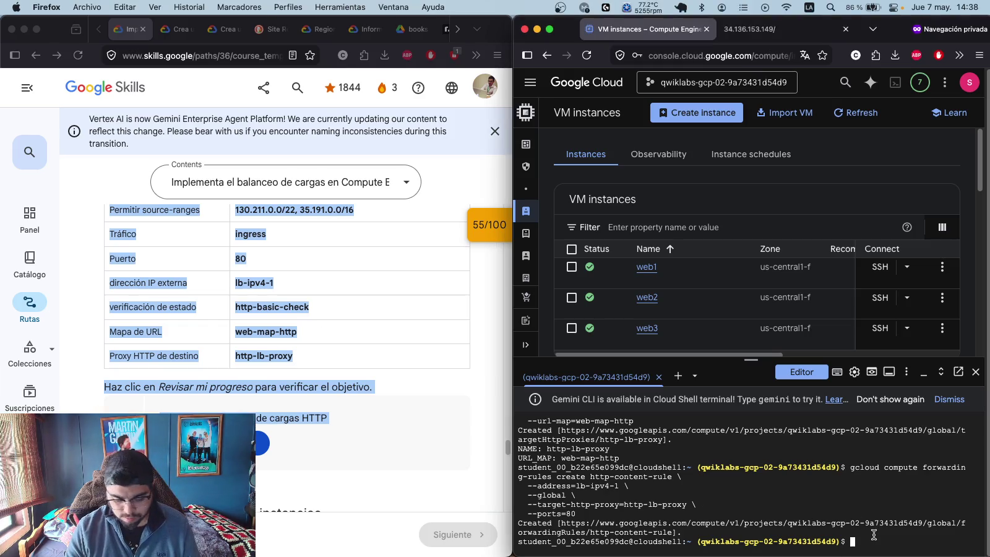
{"action": "type", "text": "gcloud compute addresses describe lb-ipv4-1 \\   --global \\   --format=\"get(address)\""}
{"action": "key", "text": "Return"}
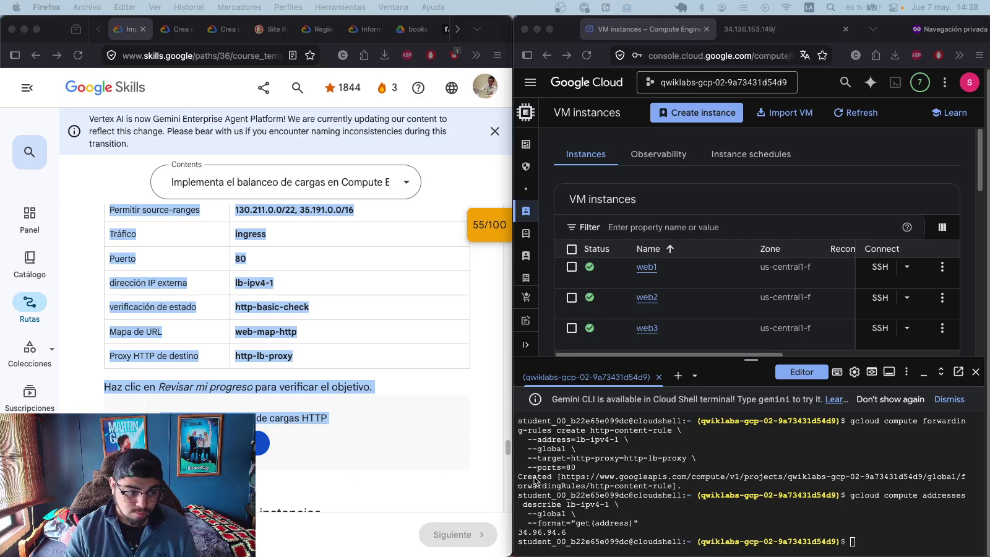
- Curl the load balancer, get 'Connection reset by peer', and select that failed output for copying
{"action": "left_click", "coordinate": [908, 548]}
{"action": "type", "text": "curl http://$(gcloud compute addresses describe lb-ipv4-1 \\   --global \\   --format=\"get(address)\")"}
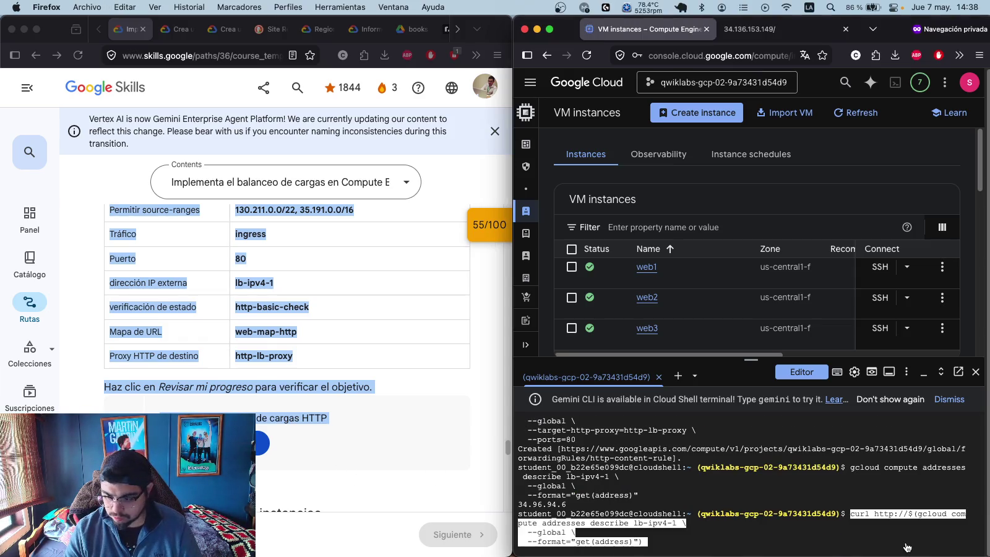
{"action": "key", "text": "Return"}
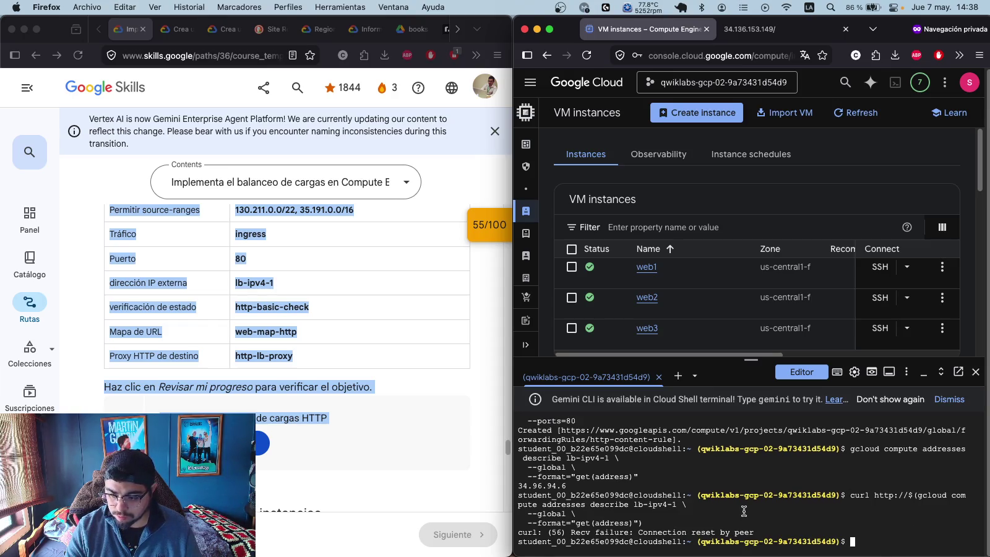
{"action": "mouse_move", "coordinate": [878, 543]}
{"action": "left_mouse_down"}
{"action": "mouse_move", "coordinate": [523, 486]}
{"action": "mouse_move", "coordinate": [519, 495]}
{"action": "left_mouse_up"}
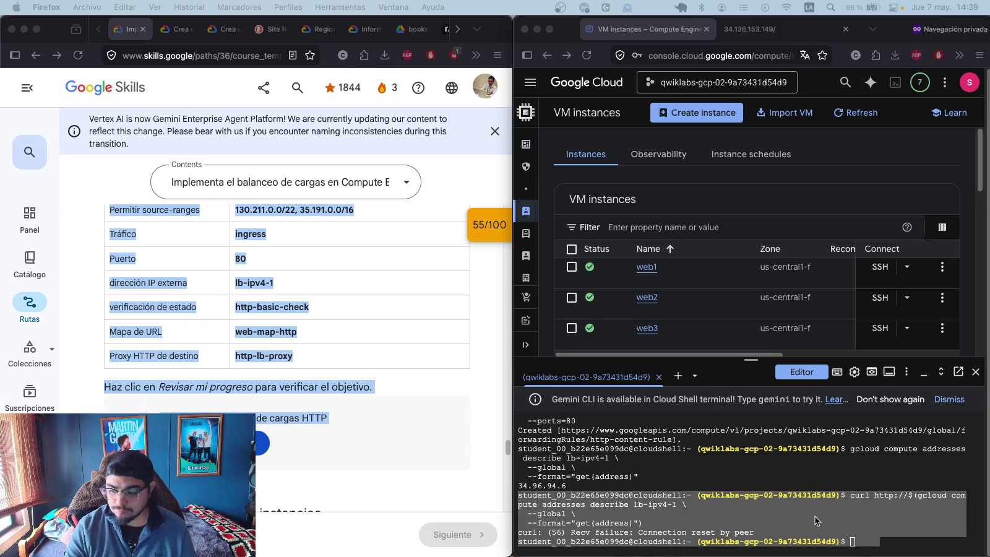
{"action": "left_click", "coordinate": [867, 541]}
- Run get-health on web-backend-service, showing 10.128.0.8 and 10.128.0.9 HEALTHY, then paste the instance-listing command
{"action": "type", "text": "gcloud compute backend-services get-health web-backend-service \\   --global"}
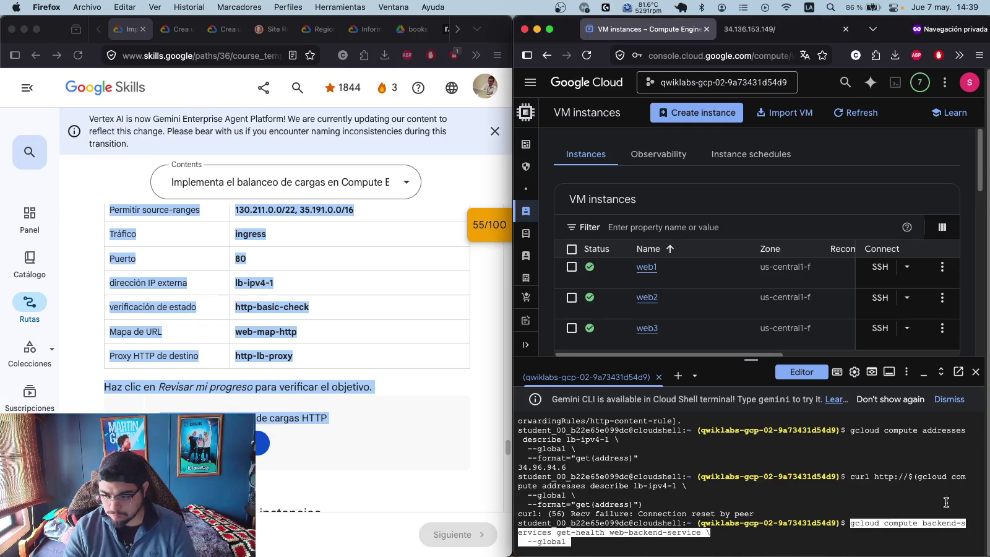
{"action": "key", "text": "Return"}
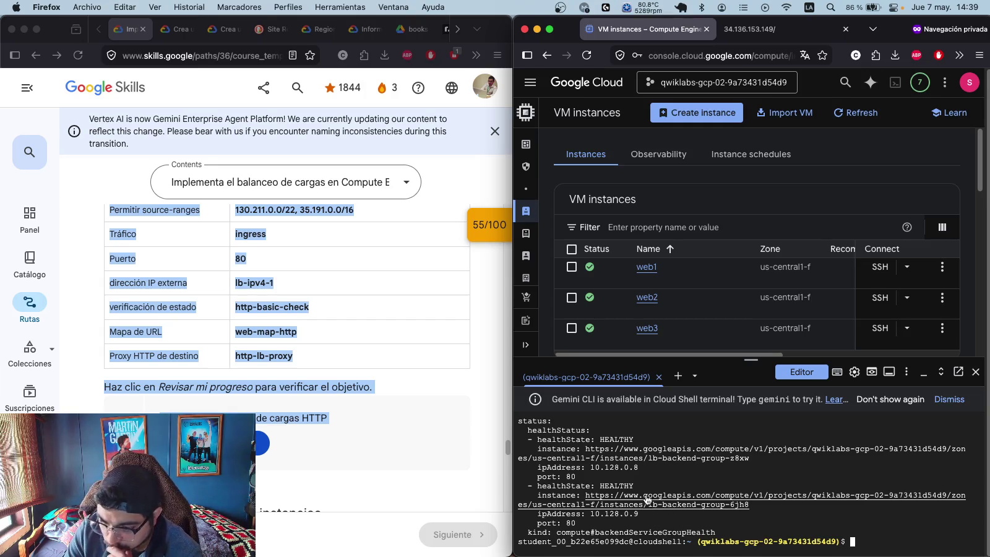
{"action": "scroll", "coordinate": [647, 499], "scroll_direction": "up", "scroll_amount": 5}
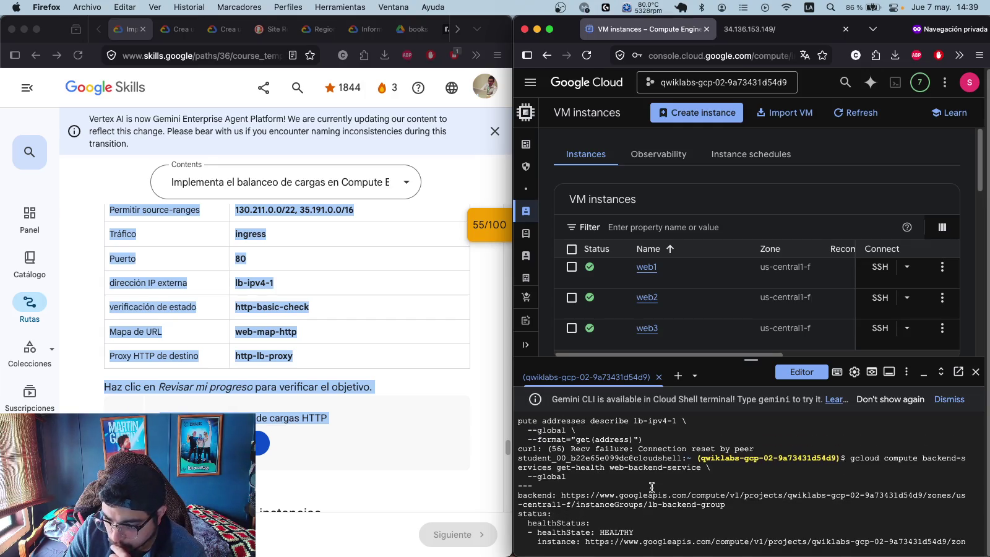
{"action": "scroll", "coordinate": [652, 487], "scroll_direction": "down", "scroll_amount": 5}
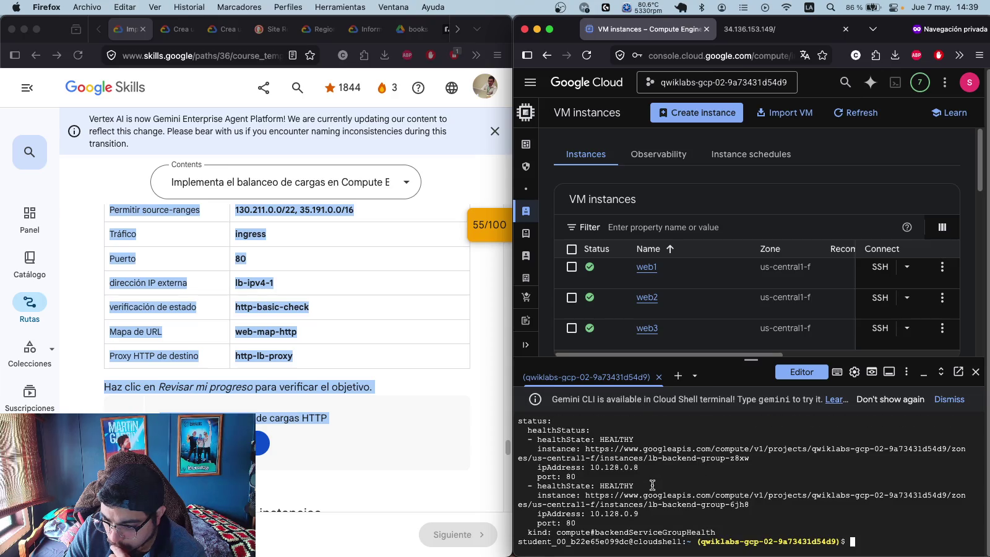
{"action": "scroll", "coordinate": [653, 485], "scroll_direction": "up", "scroll_amount": 2}
{"action": "scroll", "coordinate": [652, 486], "scroll_direction": "up", "scroll_amount": 3}
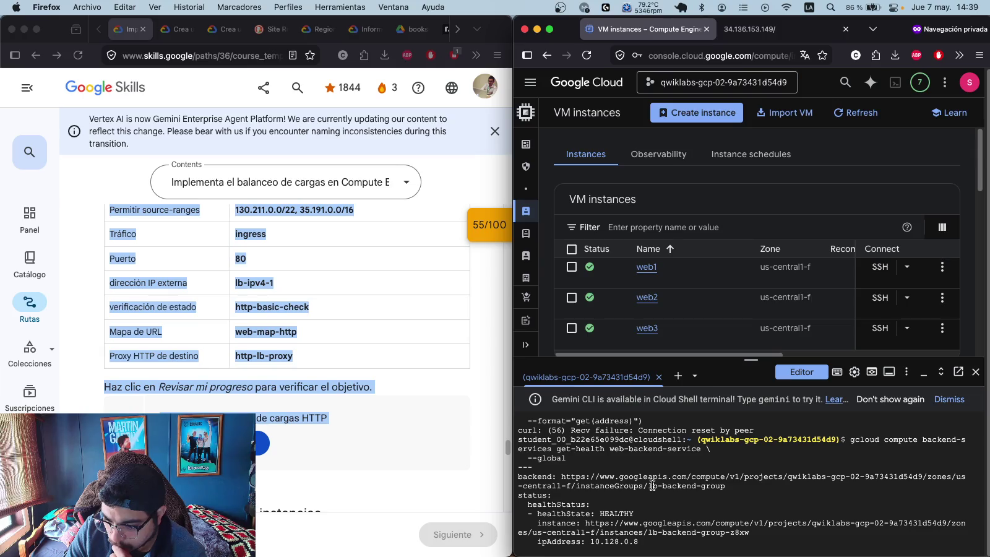
{"action": "scroll", "coordinate": [653, 486], "scroll_direction": "down", "scroll_amount": 4}
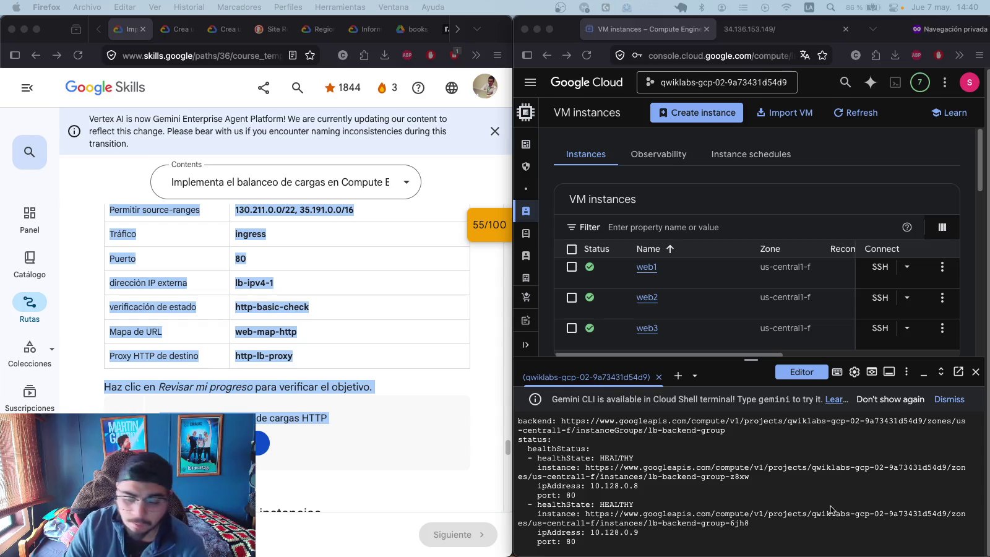
{"action": "left_click", "coordinate": [883, 541]}
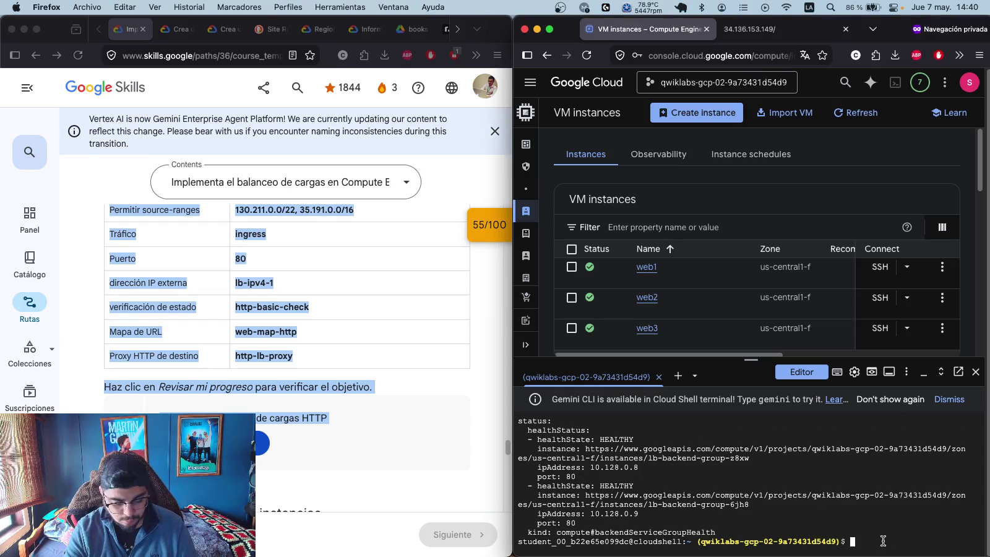
{"action": "type", "text": "gcloud compute instance-groups managed list-instances lb-backend-group \\   --zone=us-central1-f"}
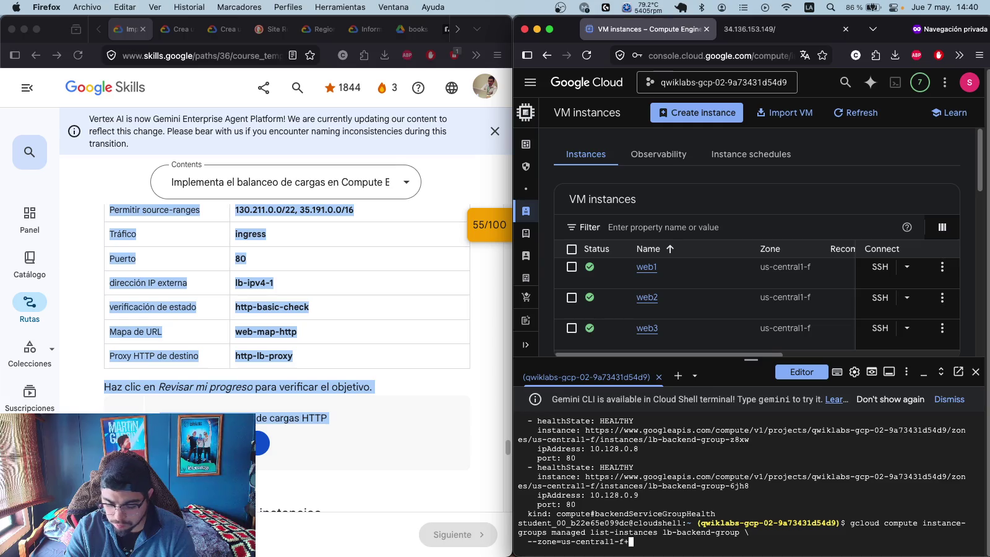
- List lb-backend-group instances in us-central1-f, showing RUNNING instances from lb-backend-template
{"action": "key", "text": "Return"}
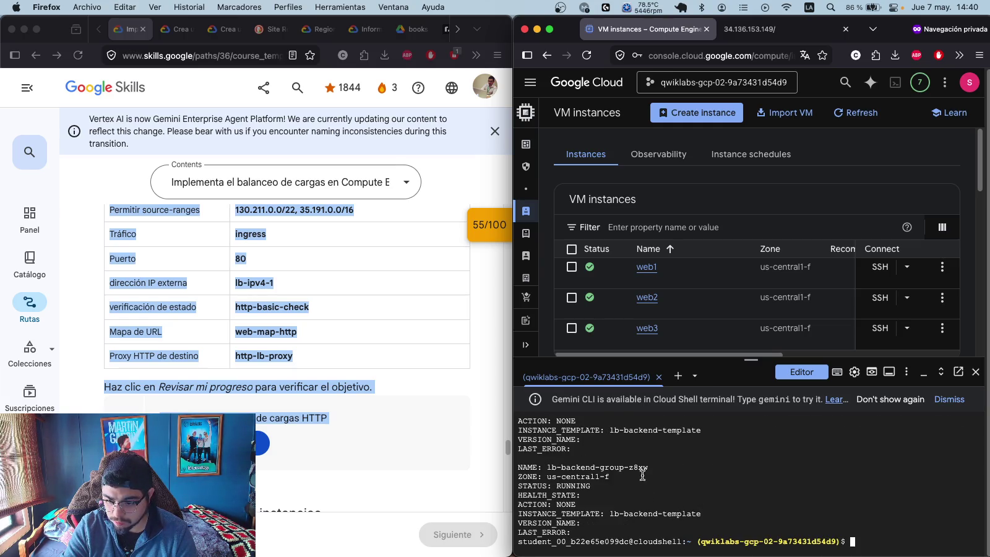
{"action": "scroll", "coordinate": [653, 469], "scroll_direction": "up", "scroll_amount": 1}
{"action": "scroll", "coordinate": [652, 468], "scroll_direction": "up", "scroll_amount": 3}
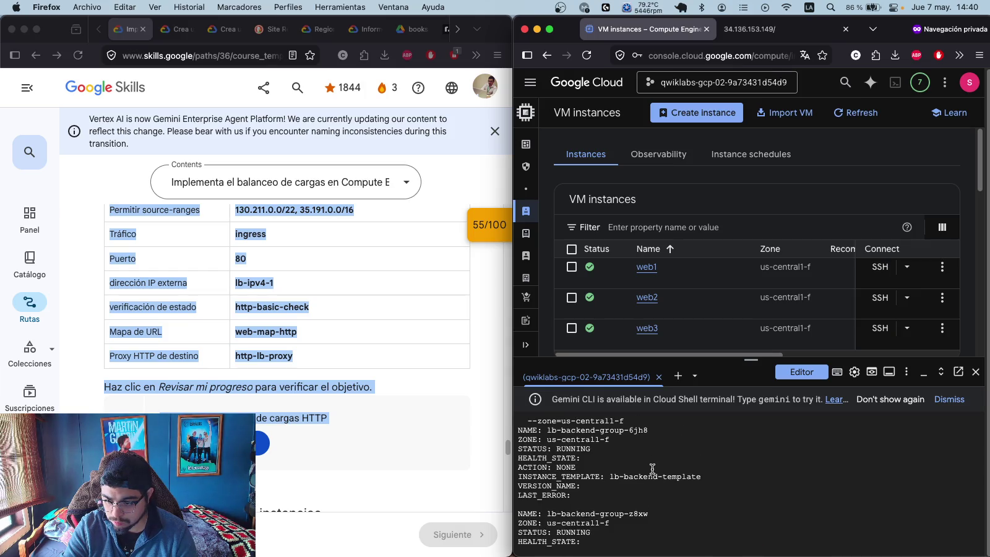
{"action": "scroll", "coordinate": [652, 469], "scroll_direction": "down", "scroll_amount": 5}
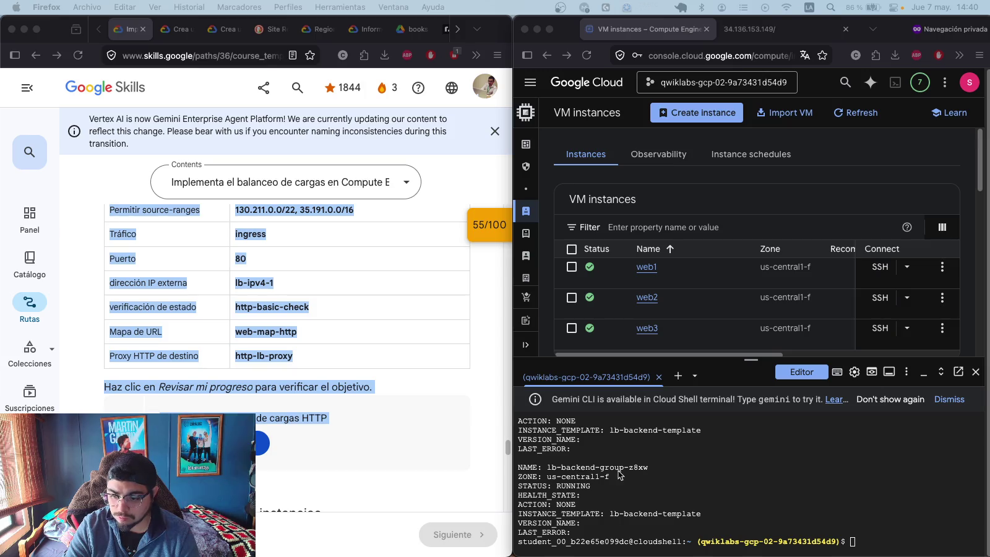
- Paste the lb-backend-group list-instances command again at the Cloud Shell prompt without running it
{"action": "mouse_move", "coordinate": [880, 527]}
{"action": "left_mouse_down"}
{"action": "mouse_move", "coordinate": [557, 452]}
{"action": "mouse_move", "coordinate": [533, 421]}
{"action": "mouse_move", "coordinate": [528, 459]}
{"action": "left_mouse_up"}
{"action": "scroll", "coordinate": [528, 459], "scroll_direction": "down", "scroll_amount": 10}
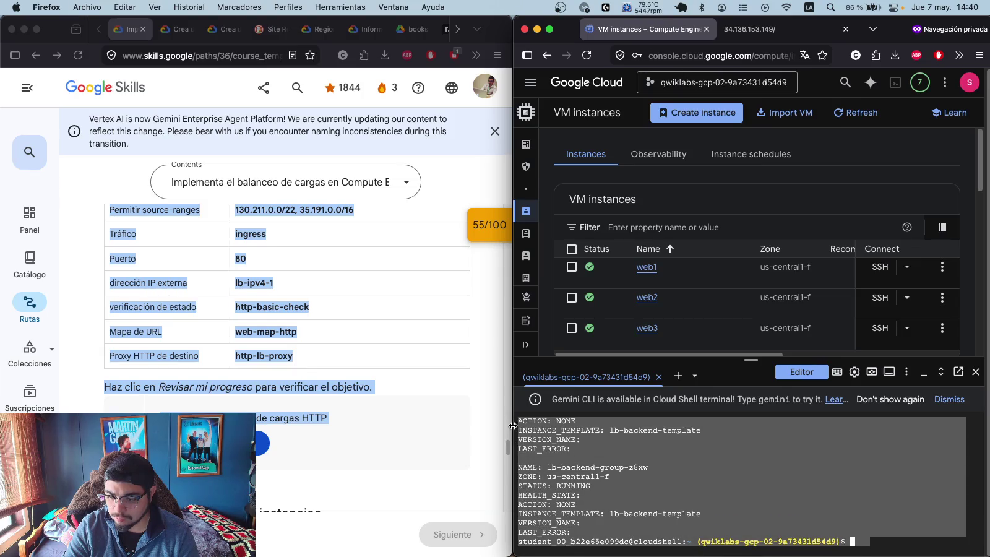
{"action": "type", "text": "gcloud compute instance-groups managed list-instances lb-backend-group \\   --zone=us-central1-f"}
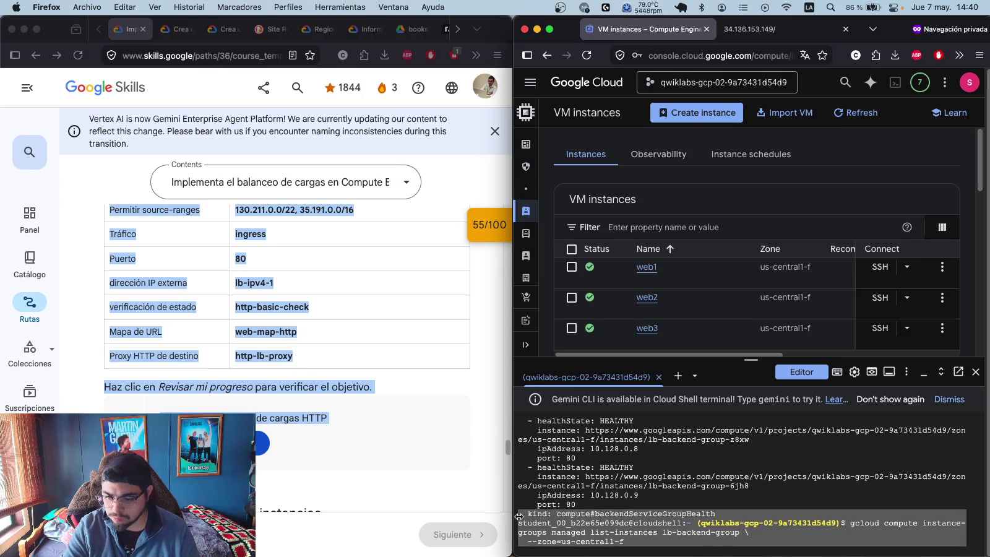
{"action": "left_click", "coordinate": [504, 522]}
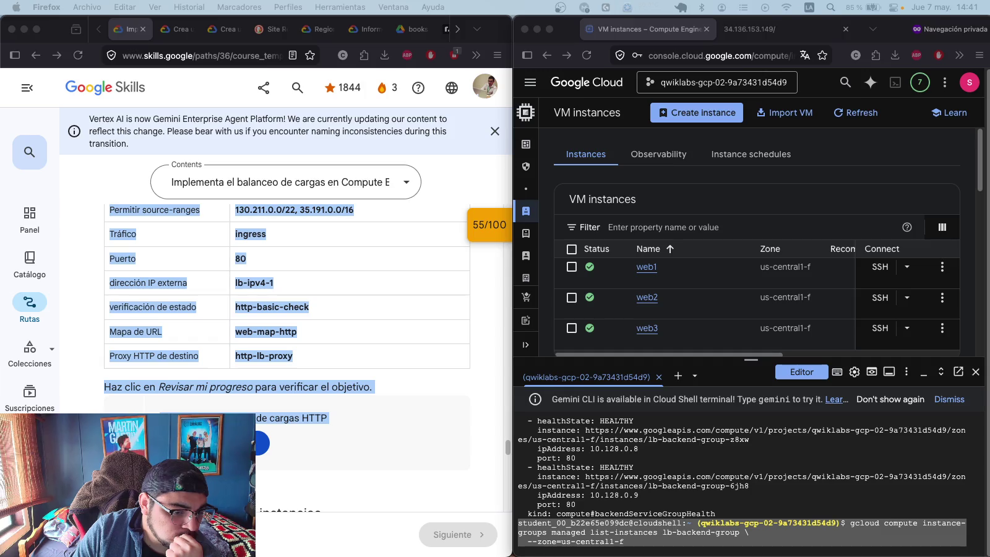
{"action": "scroll", "coordinate": [304, 292], "scroll_direction": "up", "scroll_amount": 5}
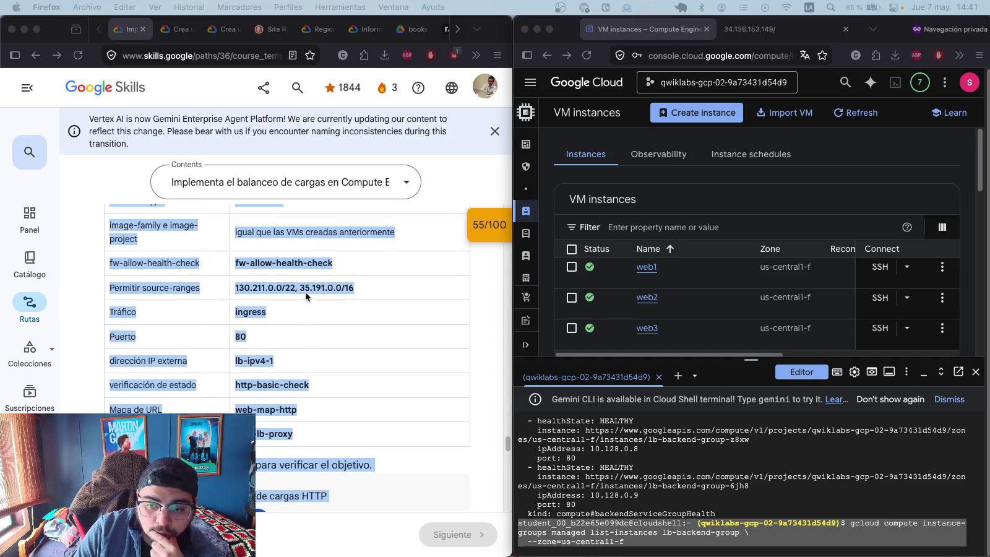
- Scroll the lab instructions back to the 'Tarea 3' heading and its HTTP load balancer settings table
{"action": "scroll", "coordinate": [305, 291], "scroll_direction": "up", "scroll_amount": 4}
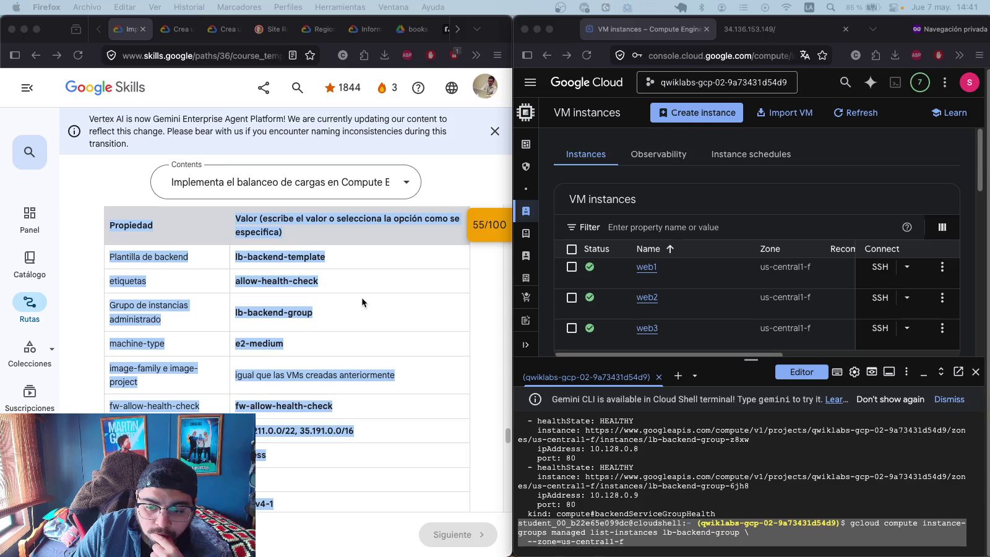
{"action": "scroll", "coordinate": [361, 297], "scroll_direction": "up", "scroll_amount": 1}
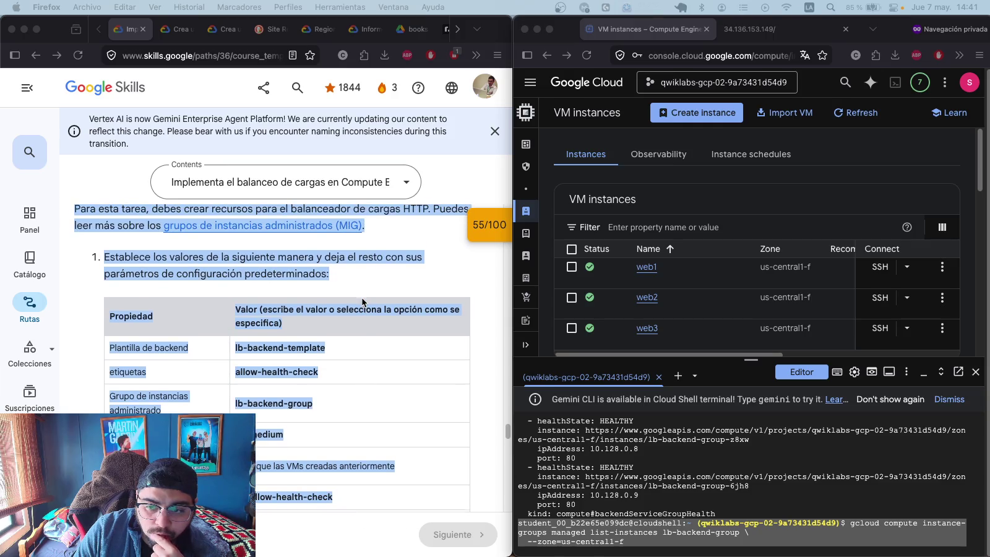
{"action": "scroll", "coordinate": [363, 302], "scroll_direction": "up", "scroll_amount": 2}
{"action": "scroll", "coordinate": [363, 301], "scroll_direction": "down", "scroll_amount": 1}
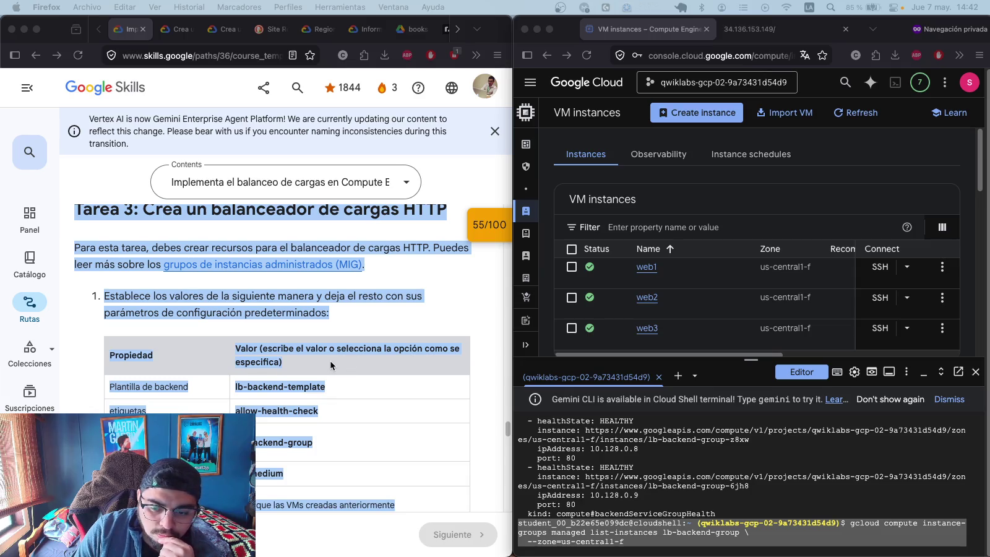
{"action": "scroll", "coordinate": [331, 365], "scroll_direction": "down", "scroll_amount": 3}
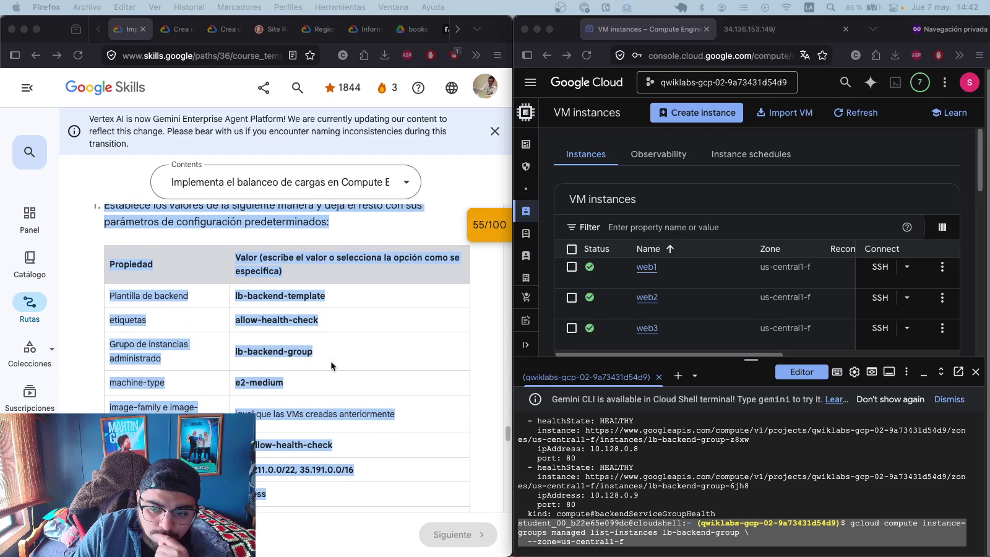
{"action": "scroll", "coordinate": [328, 362], "scroll_direction": "up", "scroll_amount": 3}
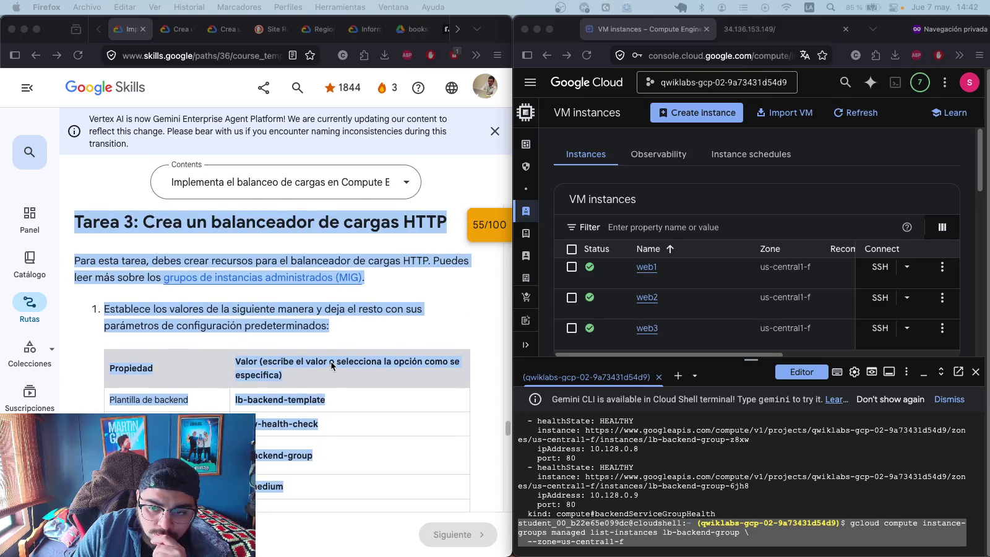
- Run the pending instance listing, then resize lb-backend-group to 3 instances in us-central1-f
{"action": "left_click", "coordinate": [777, 547]}
{"action": "key", "text": "Return"}
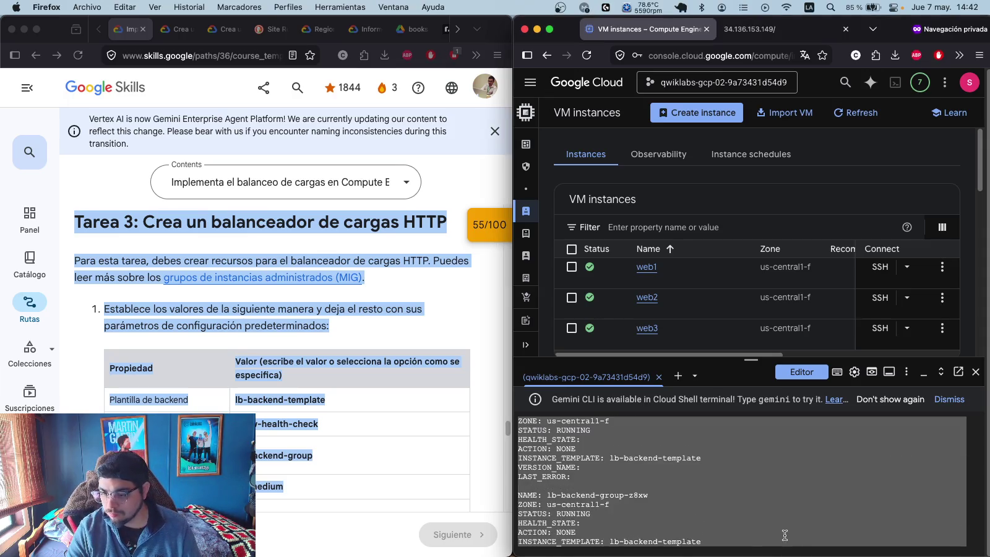
{"action": "left_click", "coordinate": [878, 539]}
{"action": "type", "text": "gcloud compute instance-groups managed resize lb-backend-group \\   --size=3 \\   --zone=us-central1-f"}
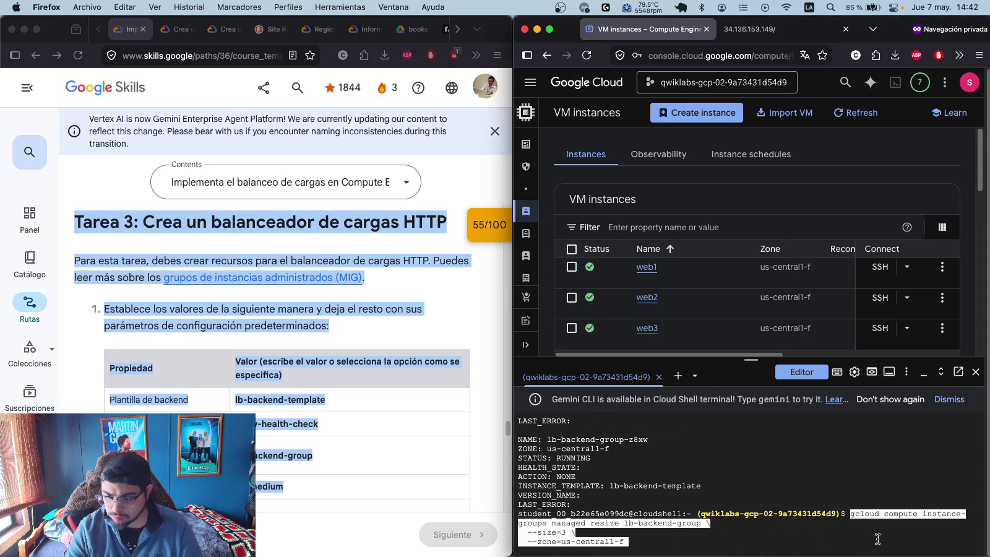
{"action": "key", "text": "Return"}
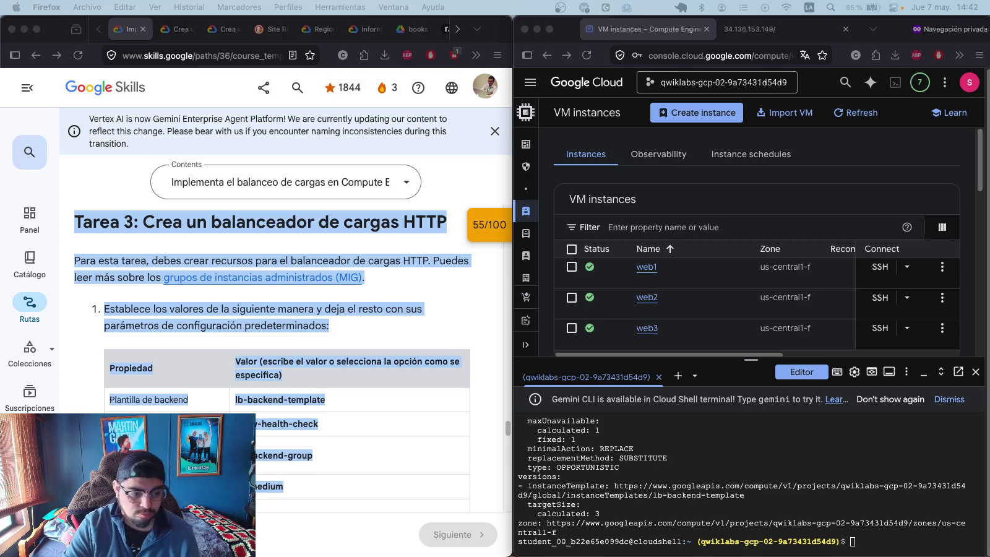
- List lb-backend-group's instances again and check lab progress on the HTTP load balancer objective
{"action": "left_click", "coordinate": [874, 546]}
{"action": "type", "text": "gcloud compute instance-groups managed list-instances lb-backend-group \\   --zone=us-central1-f"}
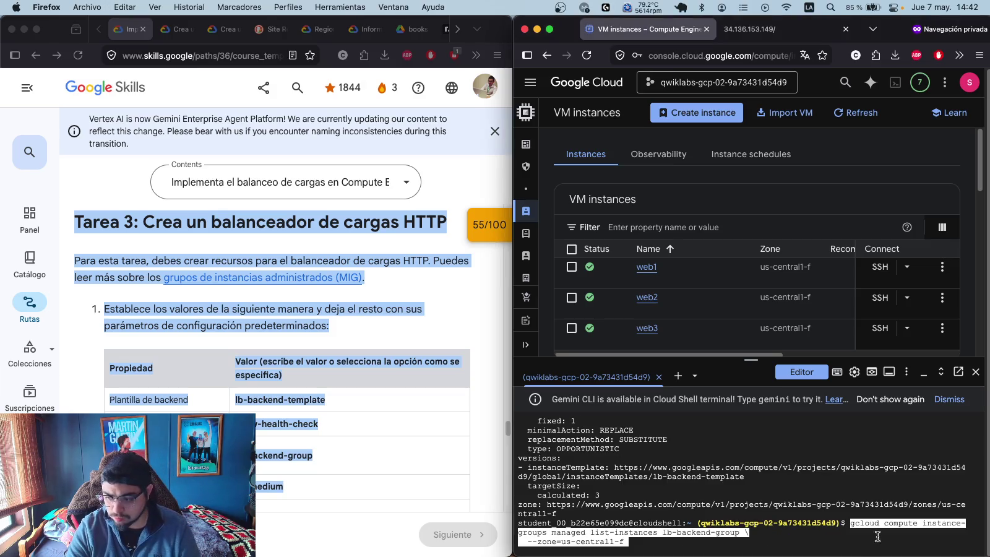
{"action": "key", "text": "Return"}
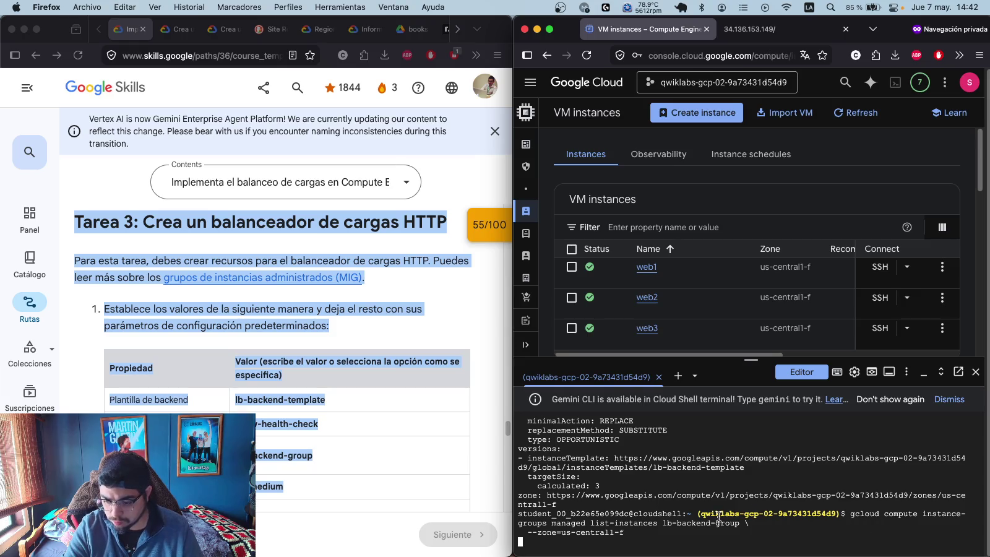
{"action": "scroll", "coordinate": [693, 498], "scroll_direction": "up", "scroll_amount": 3}
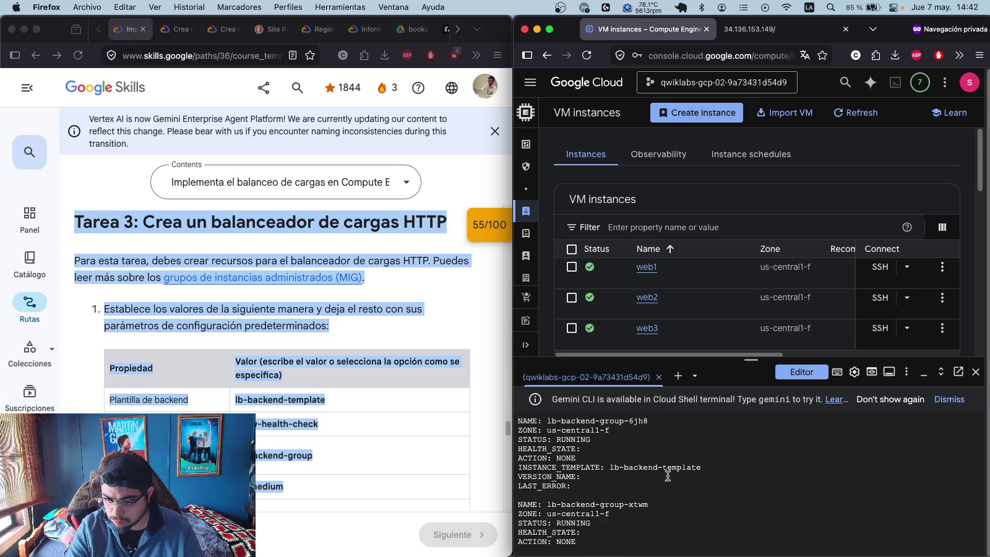
{"action": "scroll", "coordinate": [668, 476], "scroll_direction": "up", "scroll_amount": 2}
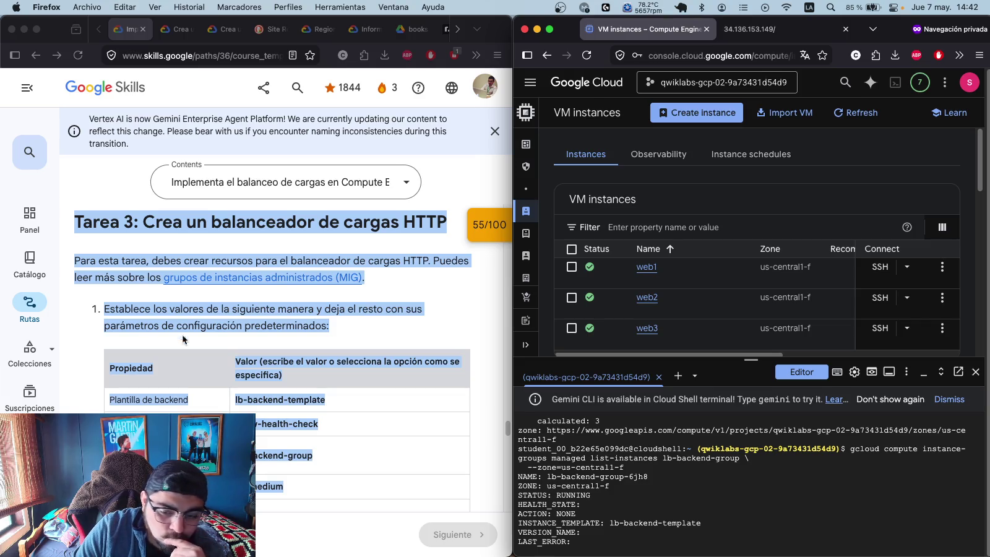
{"action": "scroll", "coordinate": [223, 293], "scroll_direction": "down", "scroll_amount": 10}
{"action": "left_click", "coordinate": [223, 255]}
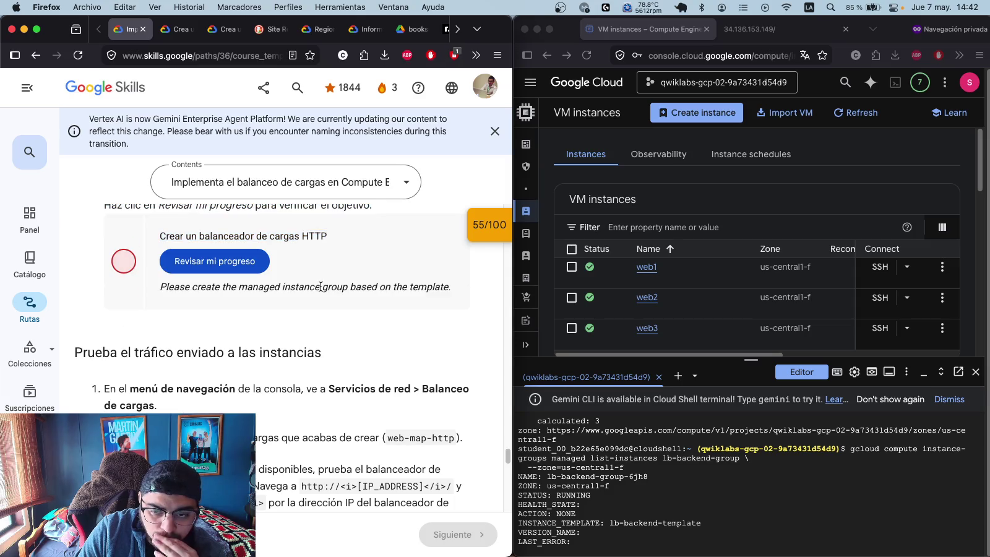
{"action": "mouse_move", "coordinate": [451, 289]}
{"action": "left_mouse_down"}
{"action": "mouse_move", "coordinate": [242, 288]}
{"action": "mouse_move", "coordinate": [155, 247]}
{"action": "mouse_move", "coordinate": [148, 291]}
{"action": "mouse_move", "coordinate": [151, 236]}
{"action": "left_mouse_up"}
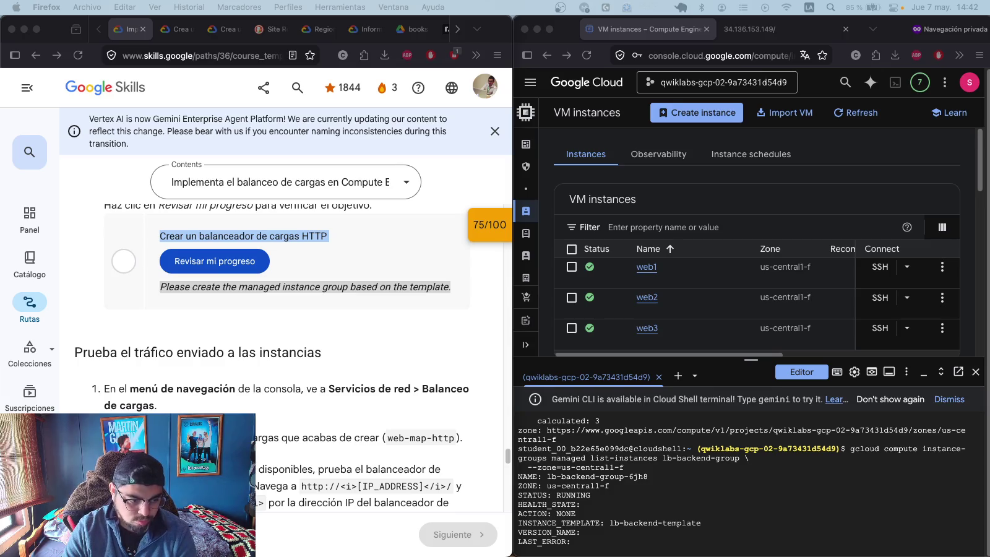
{"action": "left_click", "coordinate": [582, 489]}
{"action": "key", "text": "super+a"}
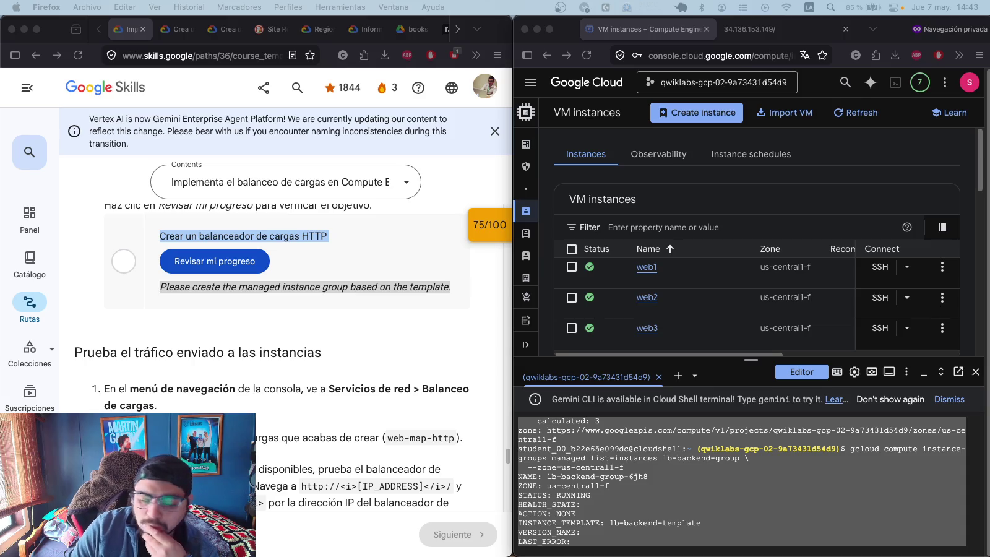
{"action": "scroll", "coordinate": [341, 292], "scroll_direction": "down", "scroll_amount": 1}
{"action": "scroll", "coordinate": [342, 301], "scroll_direction": "up", "scroll_amount": 5}
{"action": "scroll", "coordinate": [346, 310], "scroll_direction": "down", "scroll_amount": 3}
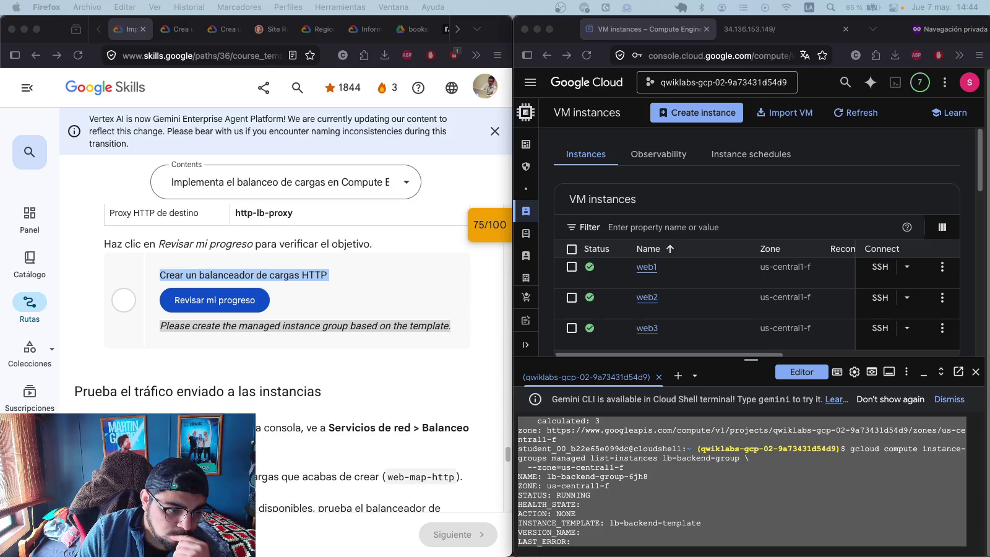
- Wait until lb-backend-group is stable, then describe the group to confirm target size 3
{"action": "left_click", "coordinate": [786, 483]}
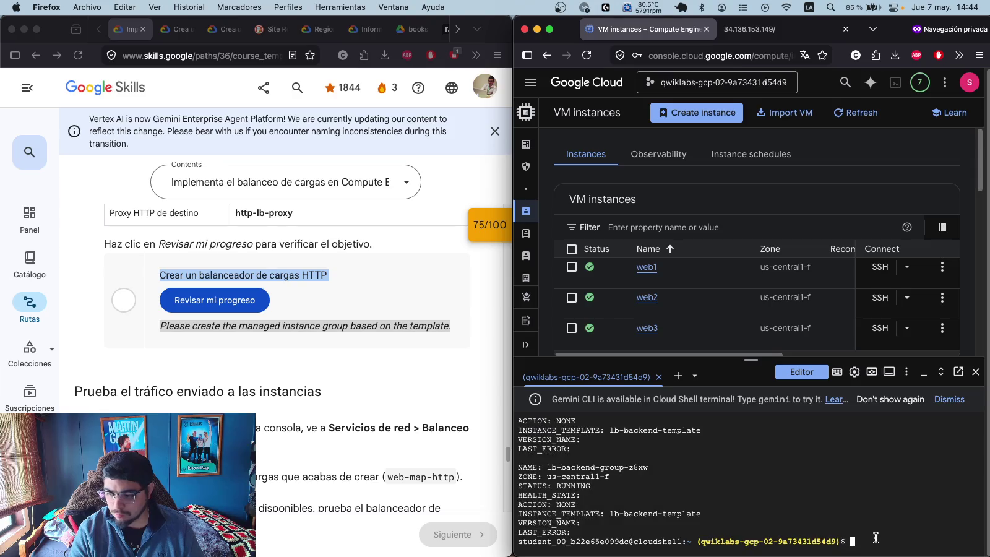
{"action": "type", "text": "gcloud compute instance-groups managed wait-until lb-backend-group \\   --stable \\   --zone=us-central1-f"}
{"action": "key", "text": "Return"}
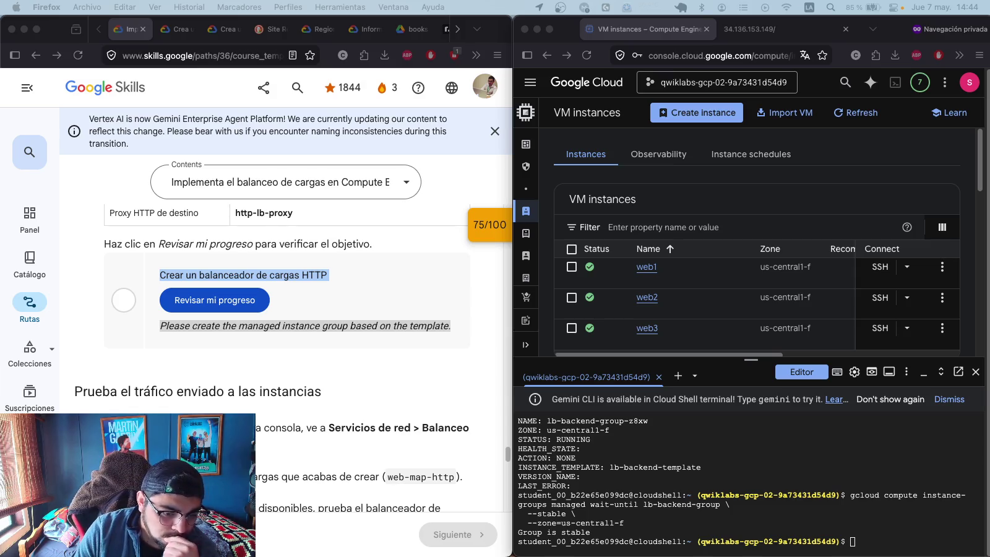
{"action": "left_click", "coordinate": [886, 540]}
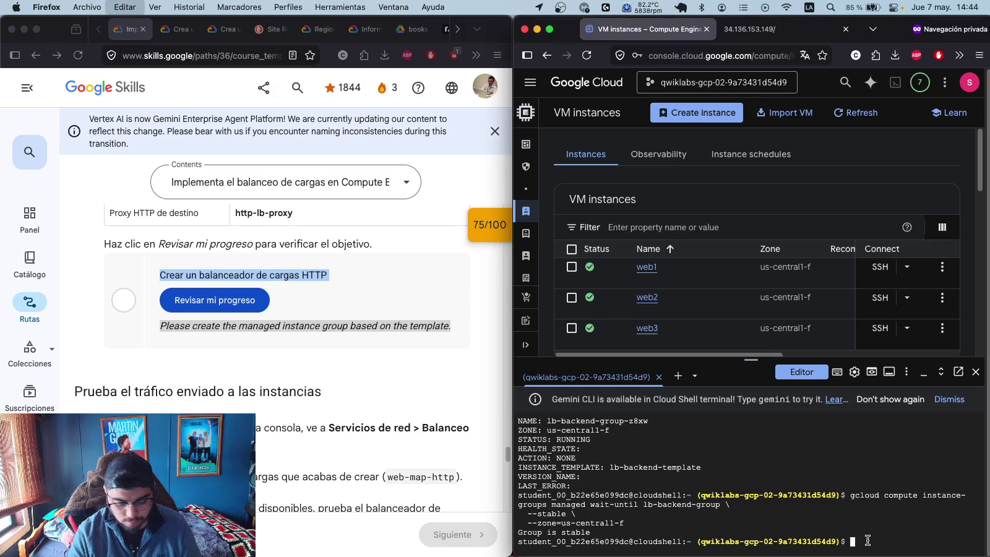
{"action": "type", "text": "gcloud compute instance-groups managed describe lb-backend-group \\   --zone=us-central1-f \\   --format=\"yaml(name,targetSize,instanceTemplate,status.isStable,namedPorts)\""}
{"action": "key", "text": "Return"}
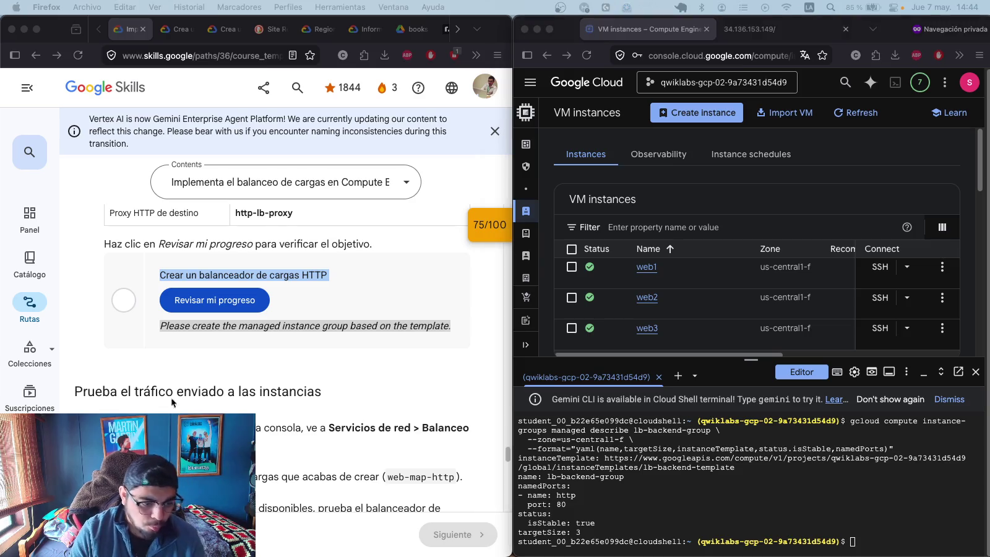
- Run get-health on web-backend-service, showing three HEALTHY backends including 10.128.0.10
{"action": "left_click", "coordinate": [919, 542]}
{"action": "key", "text": "super+v"}
{"action": "key", "text": "Return"}
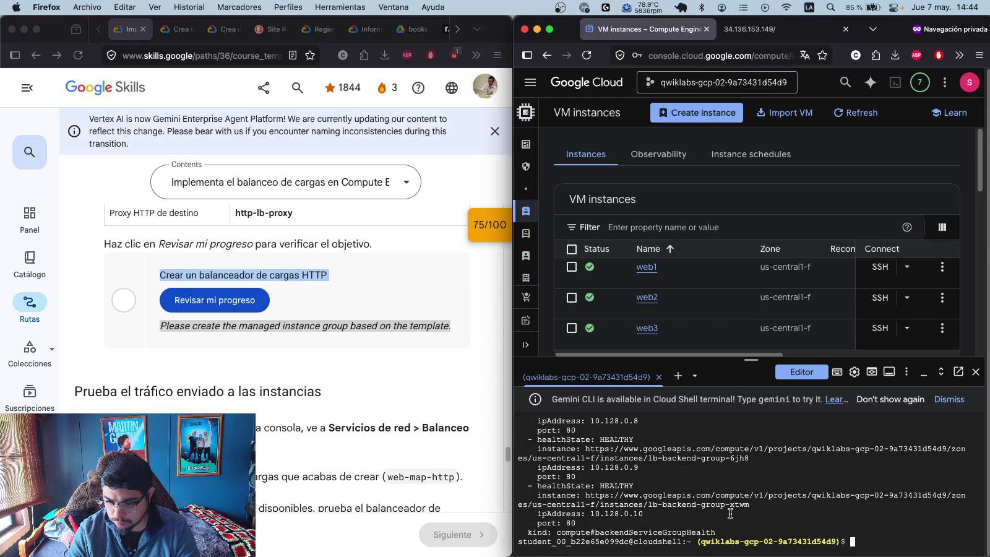
{"action": "scroll", "coordinate": [629, 435], "scroll_direction": "up", "scroll_amount": 3}
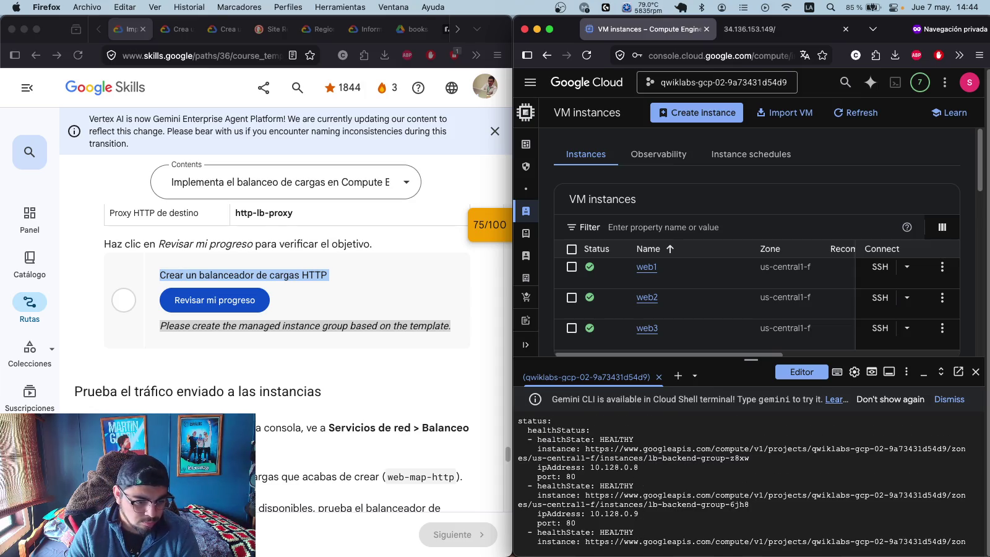
{"action": "scroll", "coordinate": [781, 505], "scroll_direction": "down", "scroll_amount": 3}
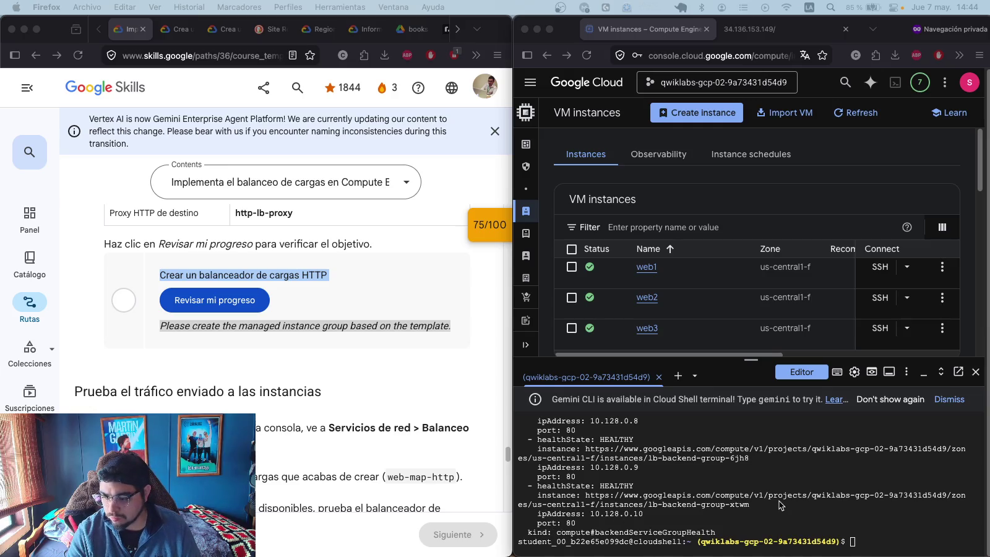
{"action": "left_click", "coordinate": [781, 505]}
{"action": "type", "text": "curl http://34.96.94.6"}
{"action": "key", "text": "Return"}
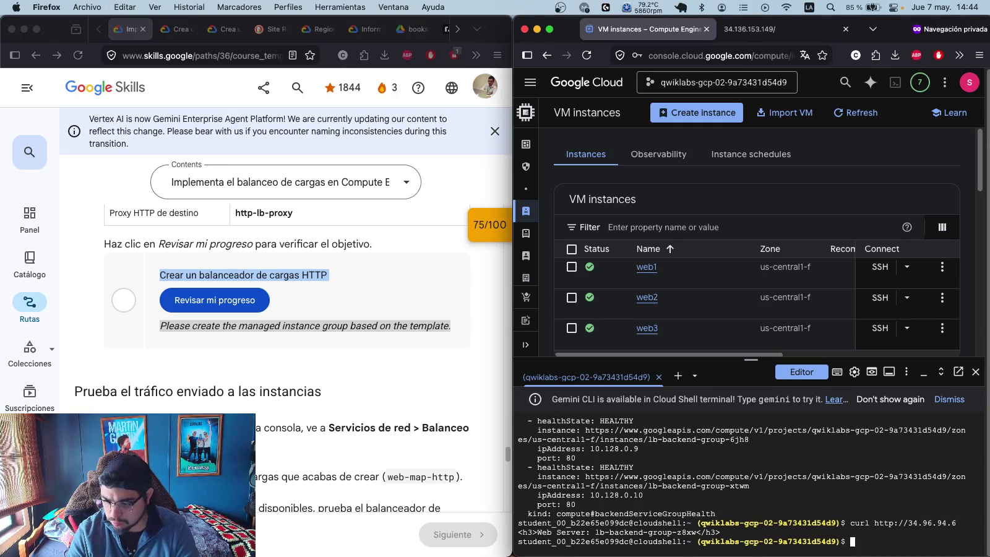
{"action": "key", "text": "Up"}
{"action": "key", "text": "Return"}
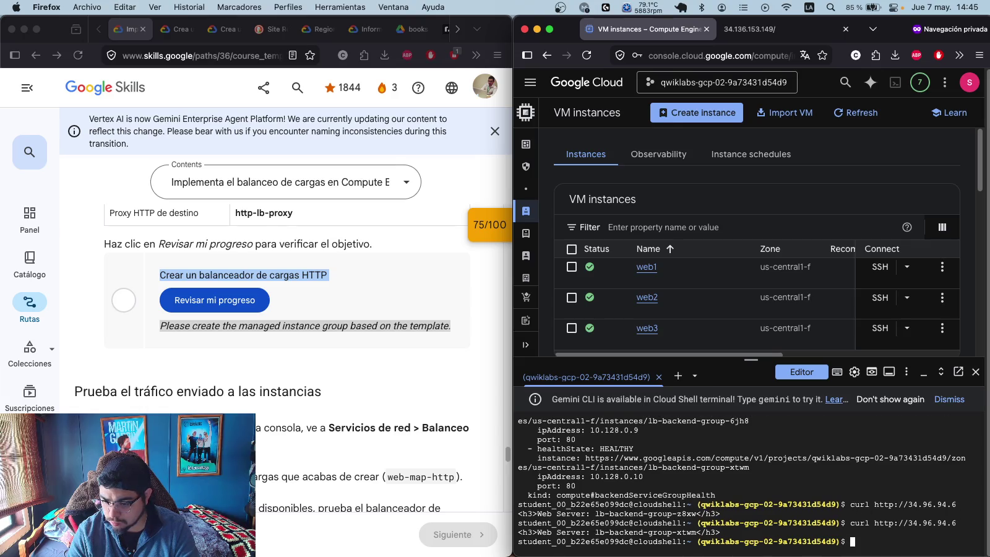
{"action": "key", "text": "Up"}
{"action": "key", "text": "Return"}
{"action": "key", "text": "Up"}
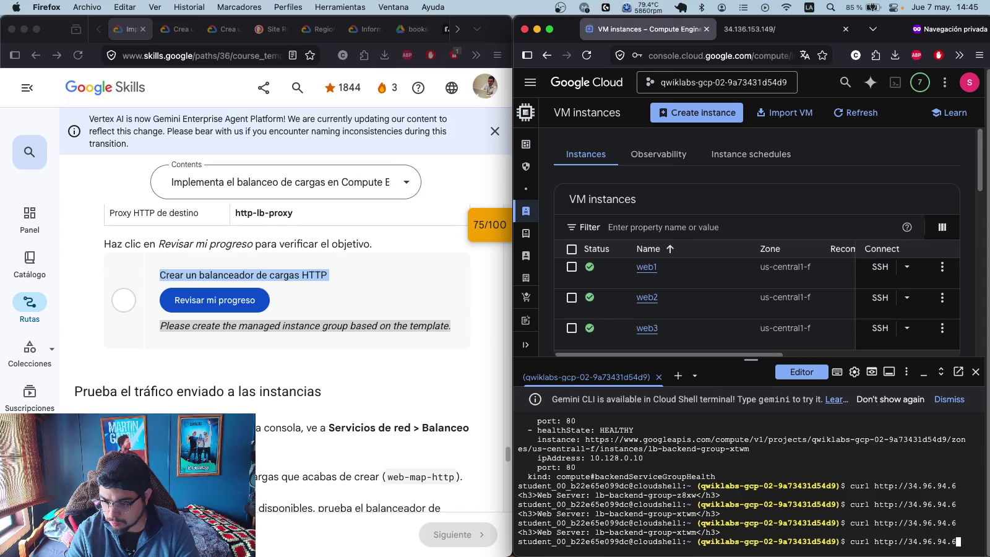
{"action": "key", "text": "Return"}
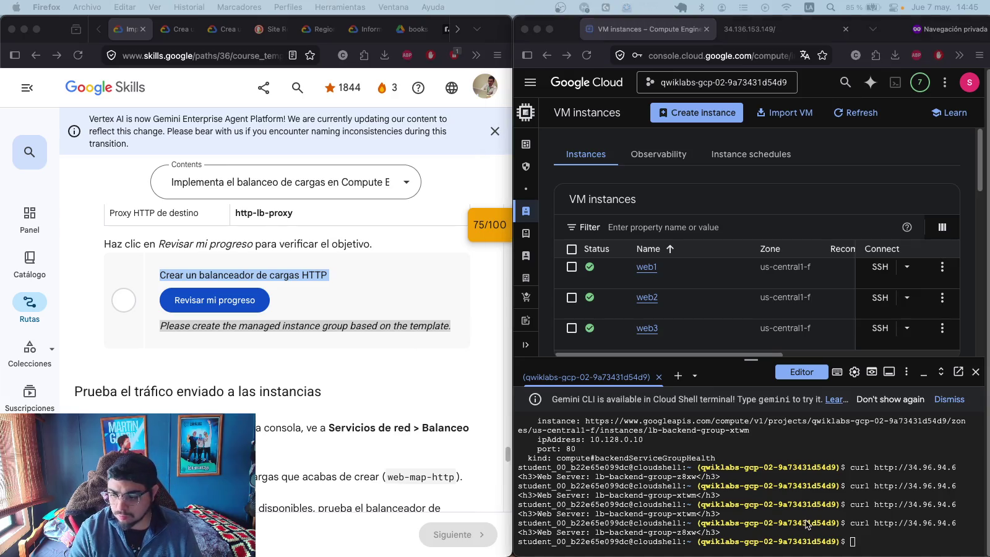
- Curl the load balancer via the lb-ipv4-1 address and check lab progress
{"action": "left_click", "coordinate": [889, 547]}
{"action": "type", "text": "curl http://$(gcloud compute addresses describe lb-ipv4-1 \\   --global \\   --format=\"get(address)\")"}
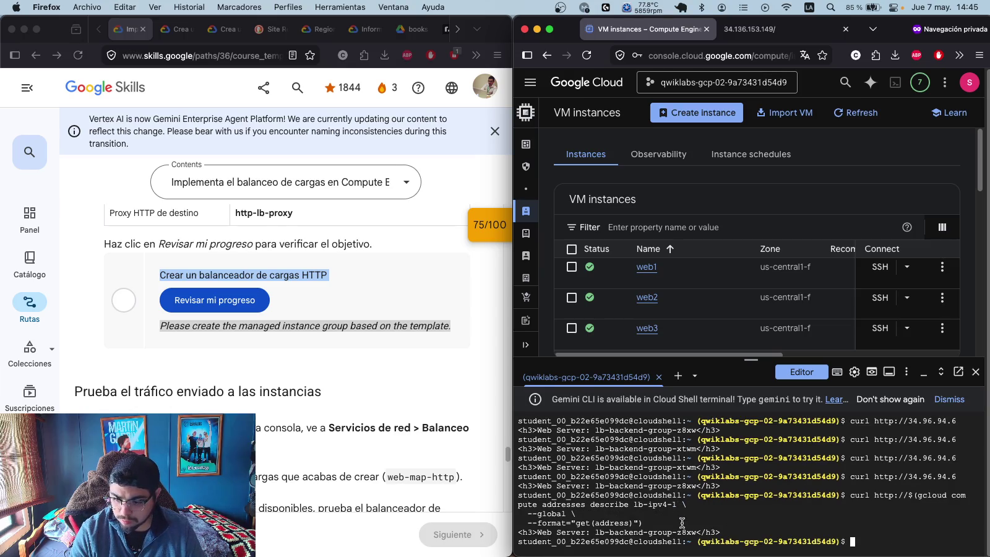
{"action": "left_click", "coordinate": [213, 300]}
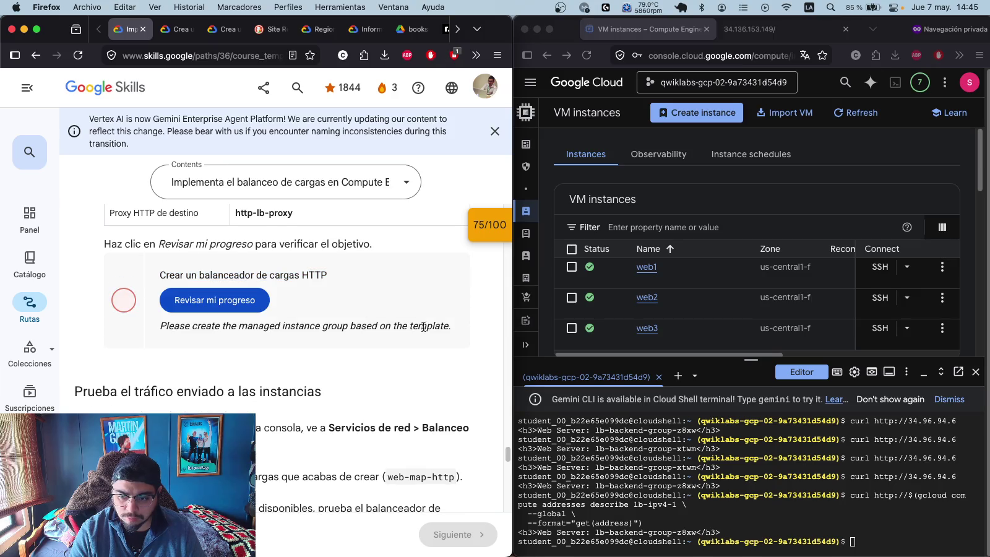
{"action": "left_click_drag", "start_coordinate": [452, 328], "coordinate": [123, 330]}
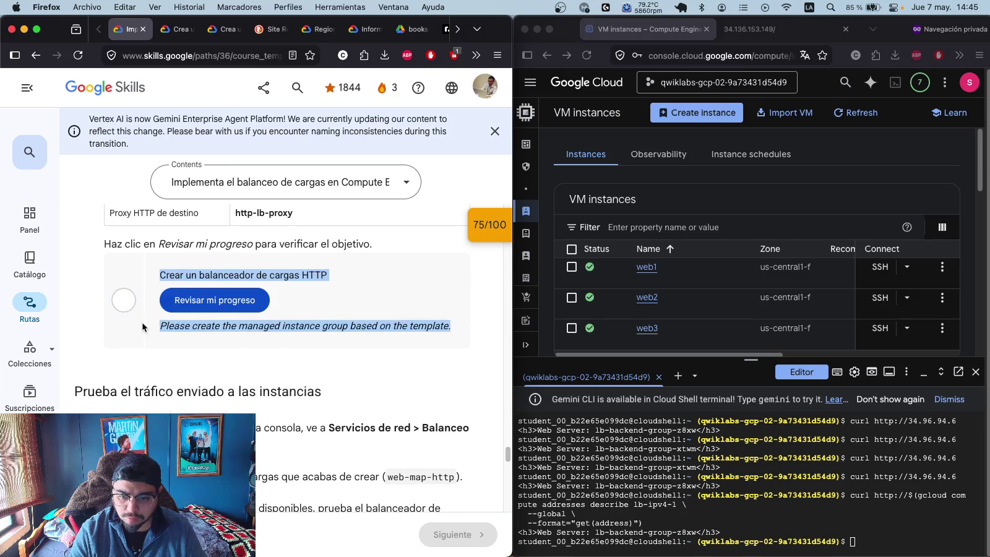
{"action": "key", "text": "super+c"}
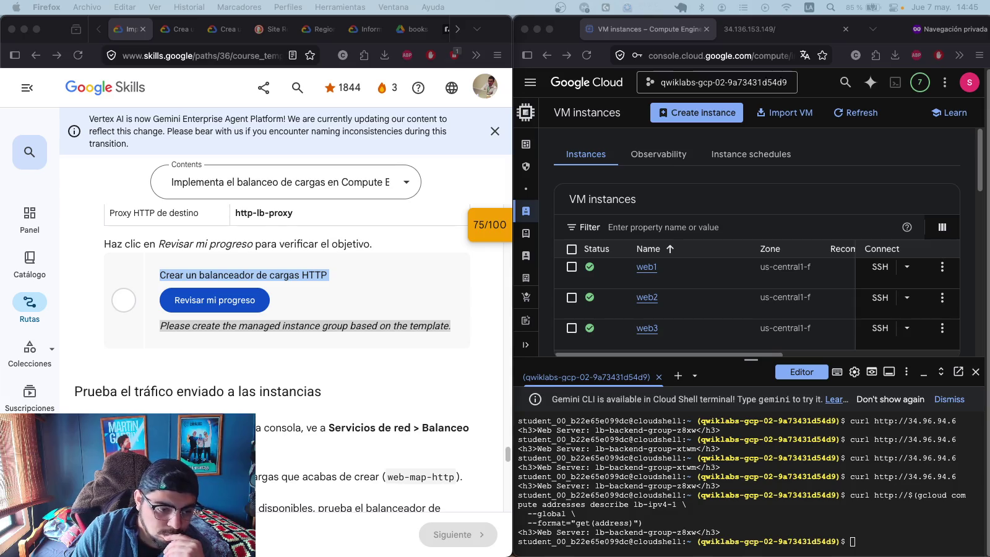
{"action": "scroll", "coordinate": [372, 259], "scroll_direction": "up", "scroll_amount": 5}
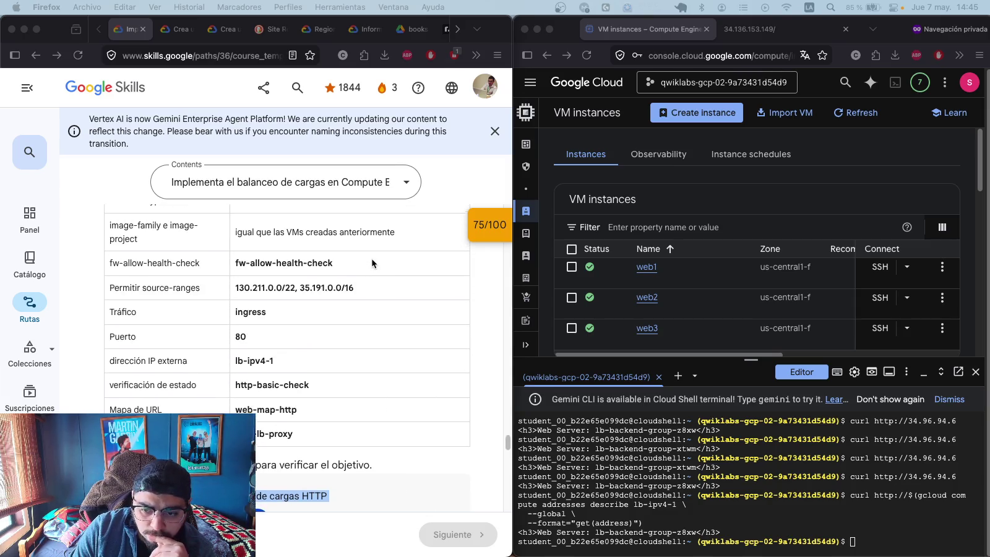
{"action": "scroll", "coordinate": [372, 258], "scroll_direction": "up", "scroll_amount": 3}
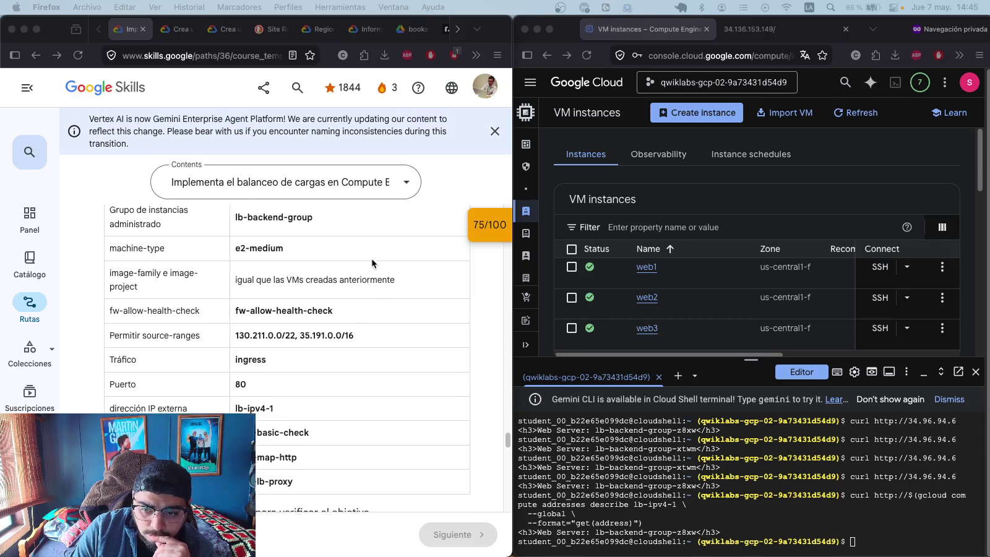
{"action": "scroll", "coordinate": [372, 259], "scroll_direction": "up", "scroll_amount": 3}
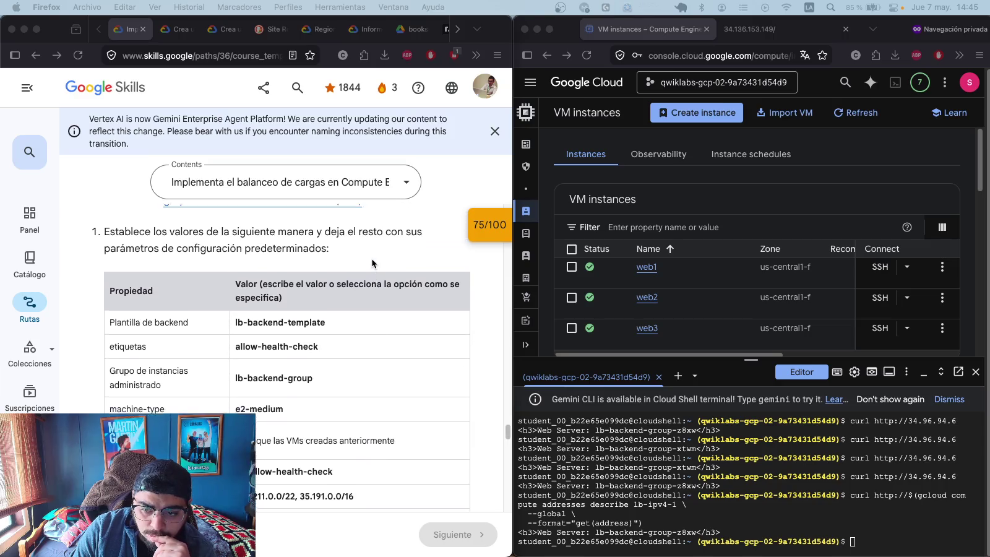
{"action": "scroll", "coordinate": [372, 263], "scroll_direction": "up", "scroll_amount": 2}
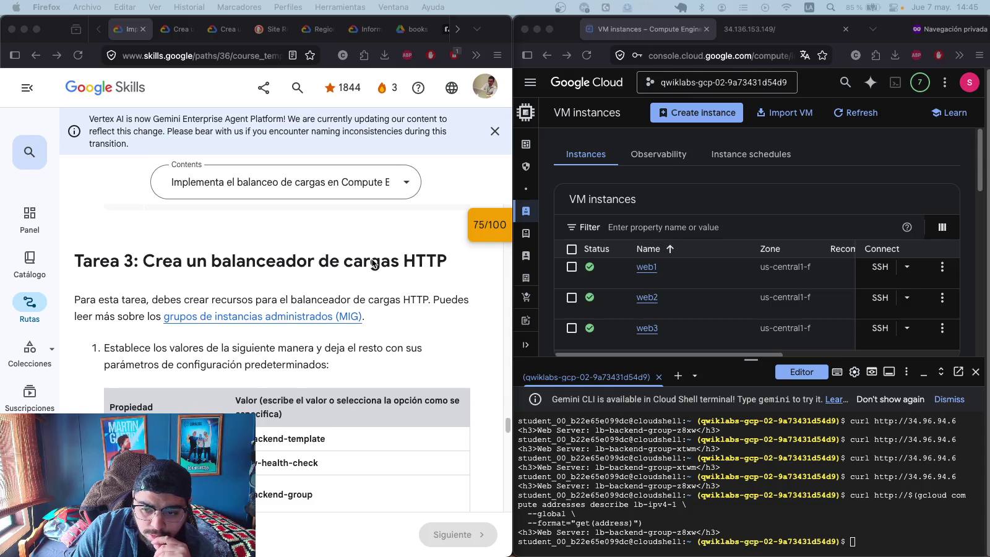
{"action": "scroll", "coordinate": [372, 263], "scroll_direction": "down", "scroll_amount": 10}
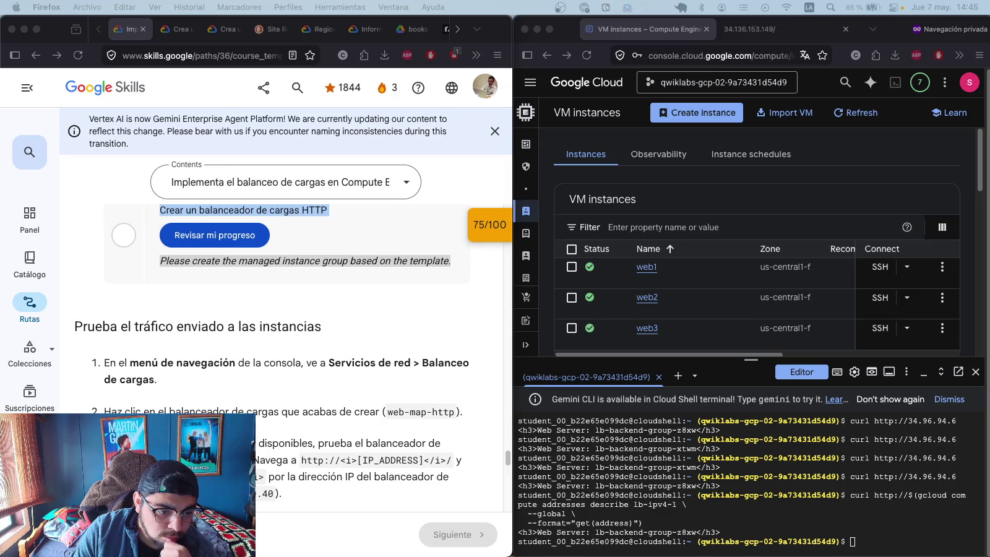
{"action": "scroll", "coordinate": [402, 304], "scroll_direction": "up", "scroll_amount": 5}
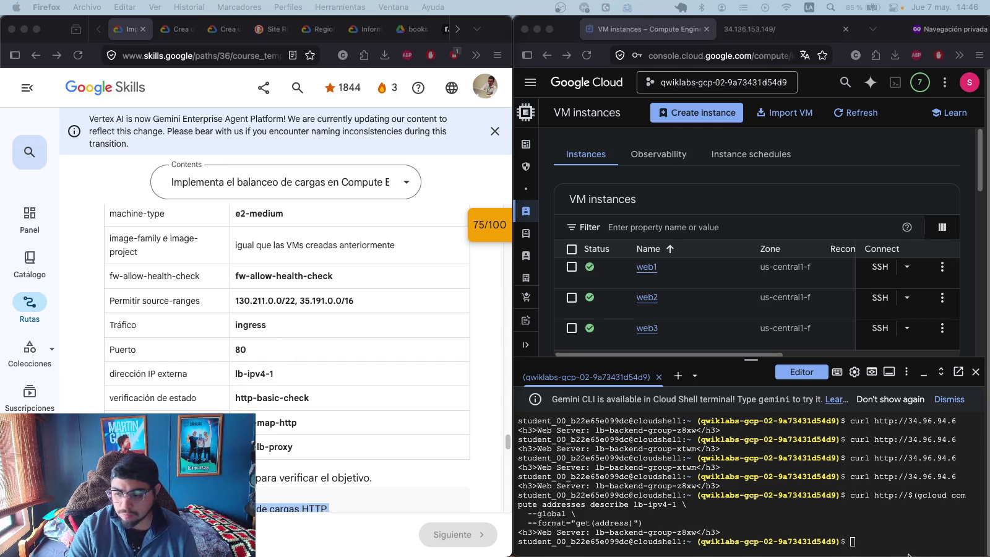
- Resize lb-backend-group to 2 instances and run wait-until --stable on the group
{"action": "left_click", "coordinate": [832, 532]}
{"action": "key", "text": "super+v"}
{"action": "key", "text": "Return"}
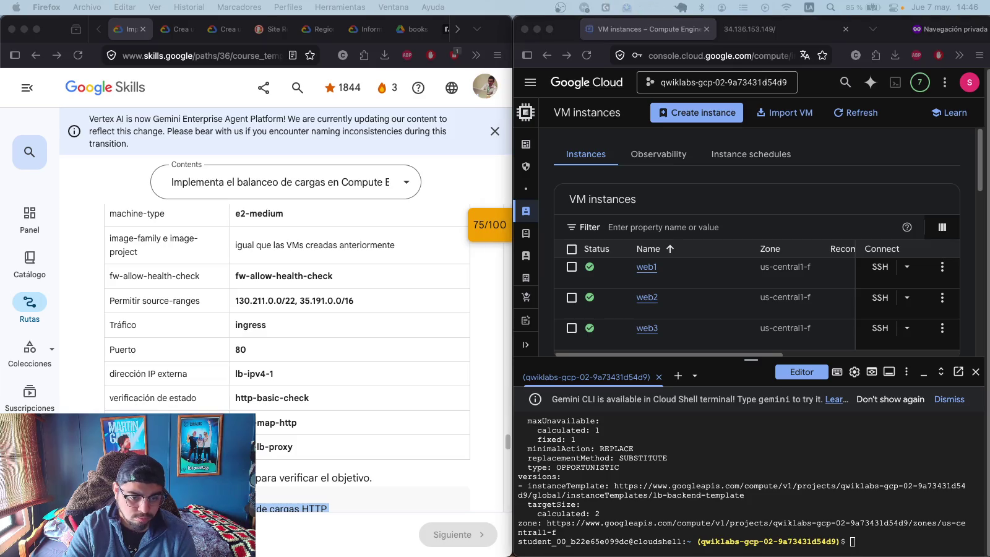
{"action": "left_click", "coordinate": [891, 548]}
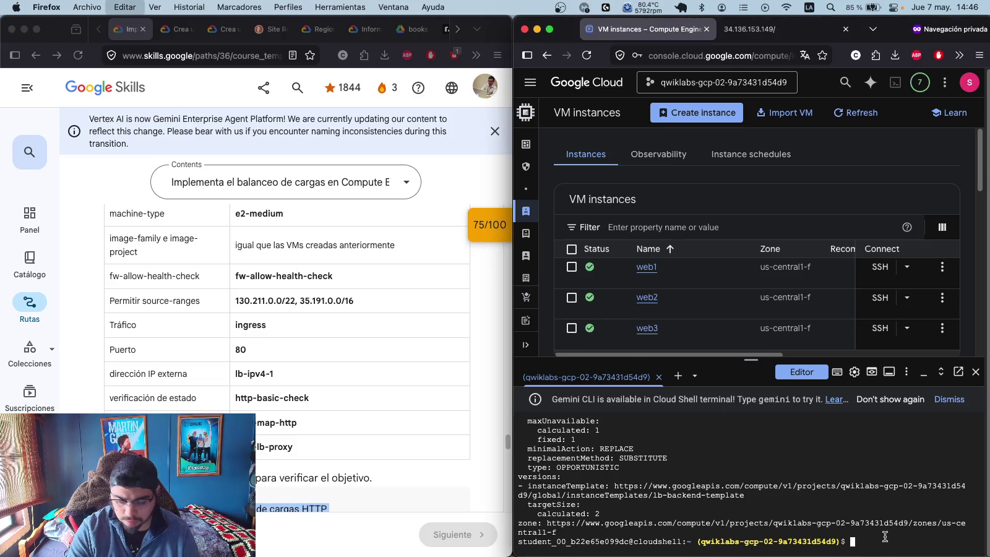
{"action": "key", "text": "super+v"}
{"action": "key", "text": "Return"}
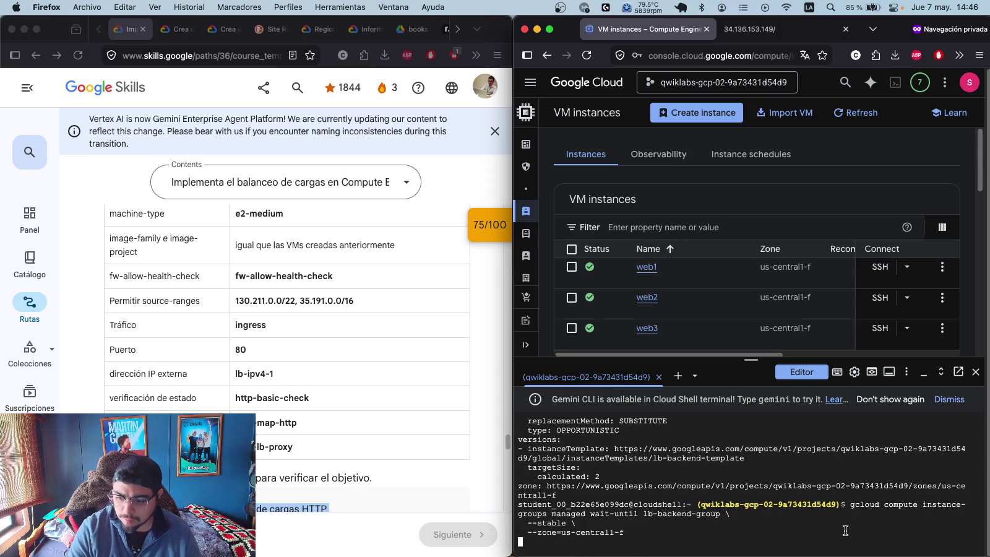
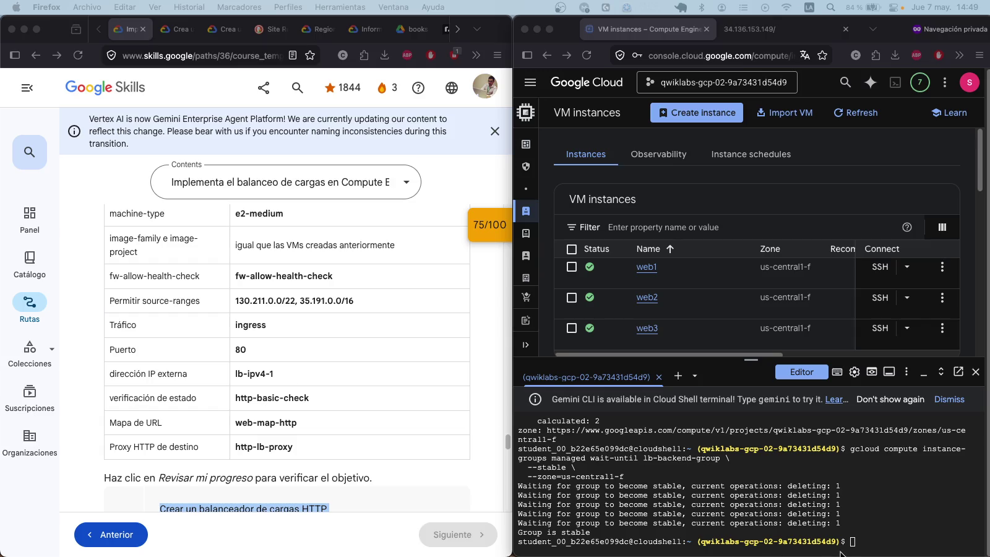
- Describe lb-backend-group in Cloud Shell, confirming stable, size 2, named port http:80, and lab score 100/100
{"action": "left_click", "coordinate": [893, 541]}
{"action": "left_click", "coordinate": [871, 542]}
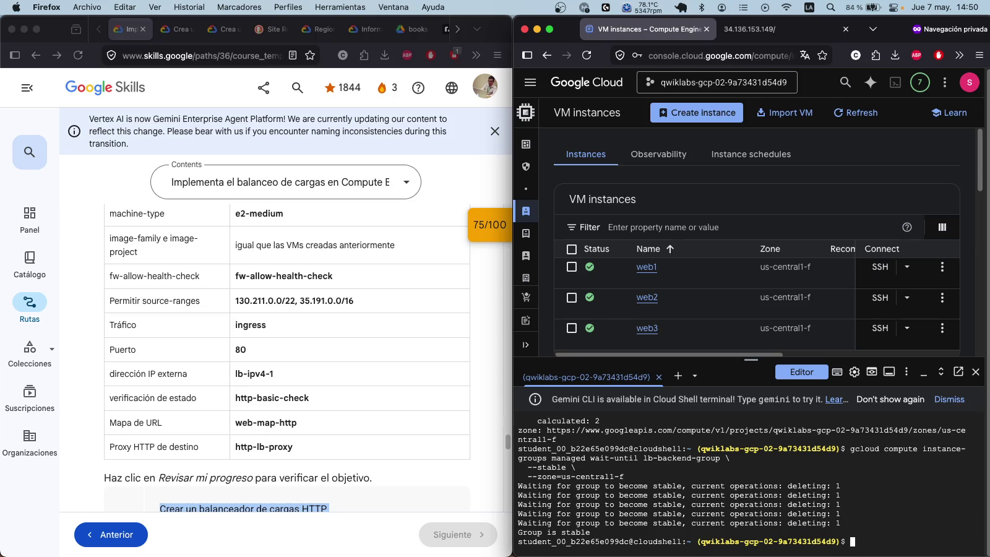
{"action": "type", "text": "gcloud compute instance-groups managed describe lb-backend-group \\   --zone=us-central1-f \\   --format=\"yaml(name,targetSize,instanceTemplate,status.isStable,namedPorts)\""}
{"action": "key", "text": "Return"}
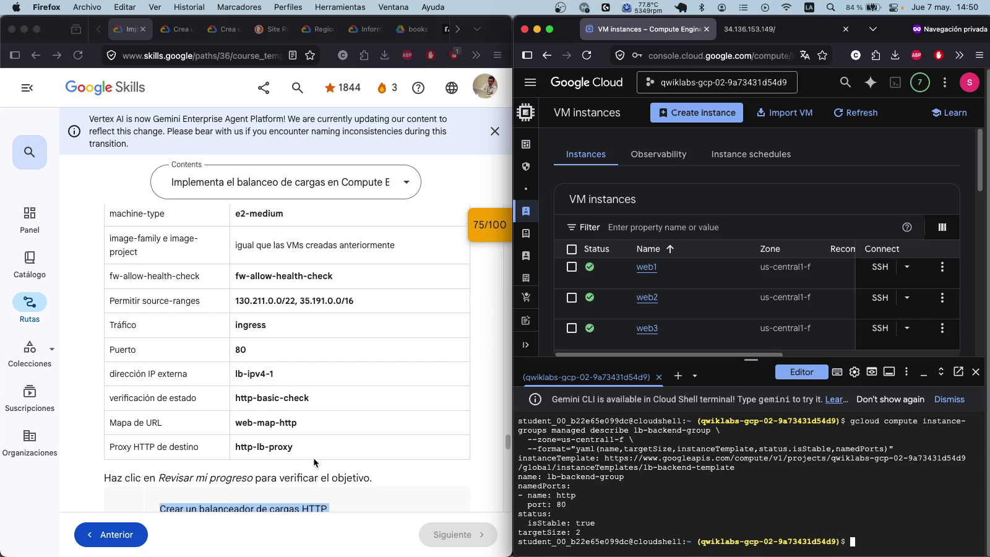
{"action": "scroll", "coordinate": [314, 457], "scroll_direction": "down", "scroll_amount": 2}
{"action": "left_click", "coordinate": [186, 457]}
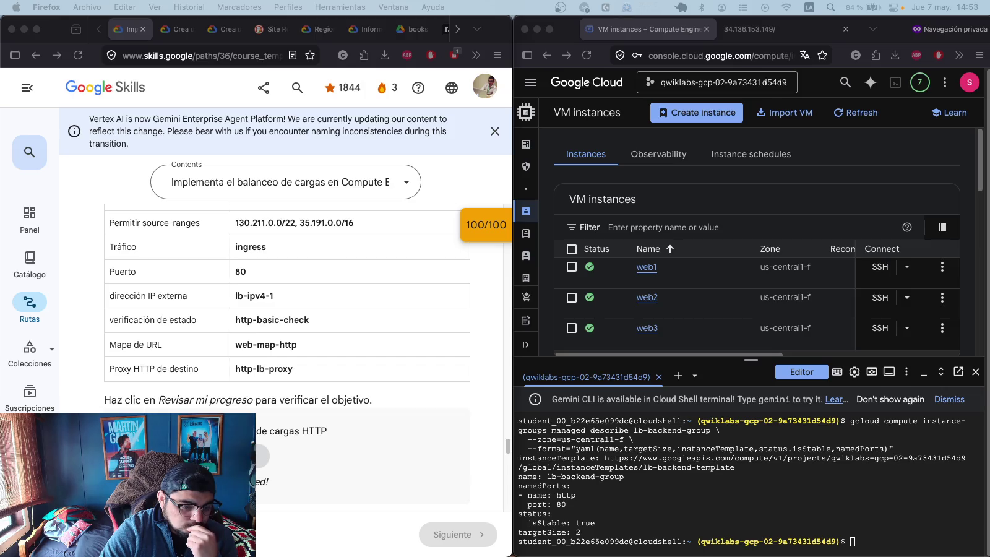
{"action": "scroll", "coordinate": [334, 316], "scroll_direction": "down", "scroll_amount": 10}
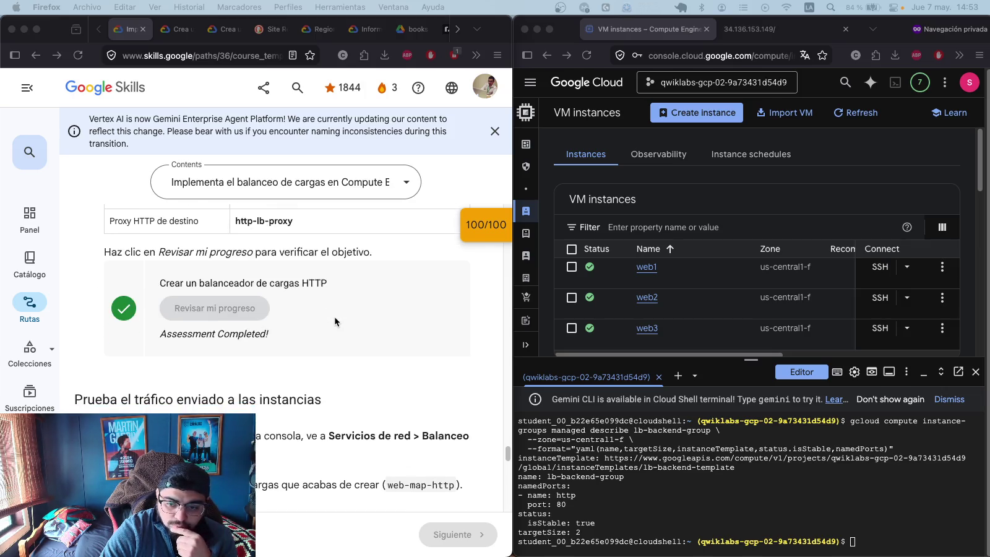
{"action": "scroll", "coordinate": [305, 333], "scroll_direction": "down", "scroll_amount": 6}
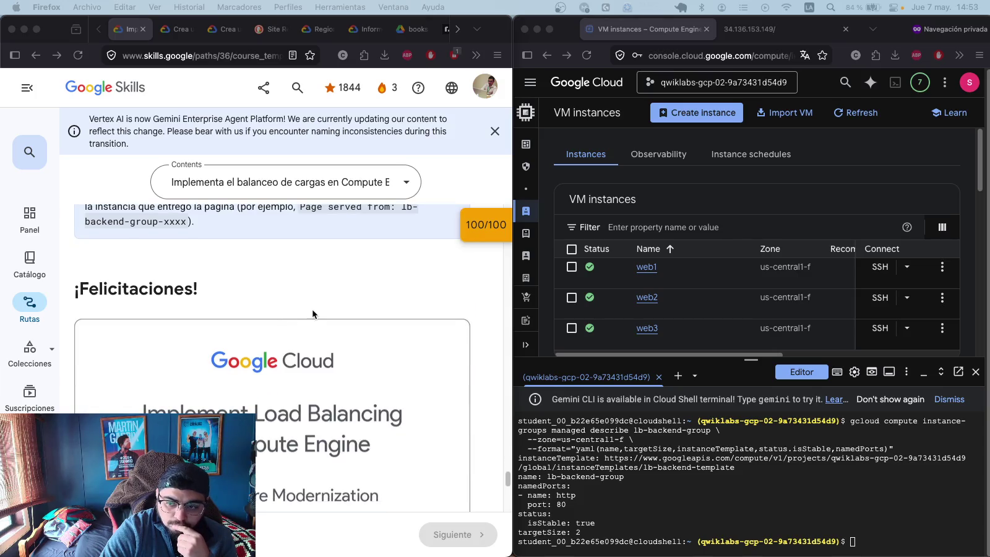
{"action": "scroll", "coordinate": [245, 367], "scroll_direction": "down", "scroll_amount": 3}
{"action": "scroll", "coordinate": [245, 365], "scroll_direction": "up", "scroll_amount": 10}
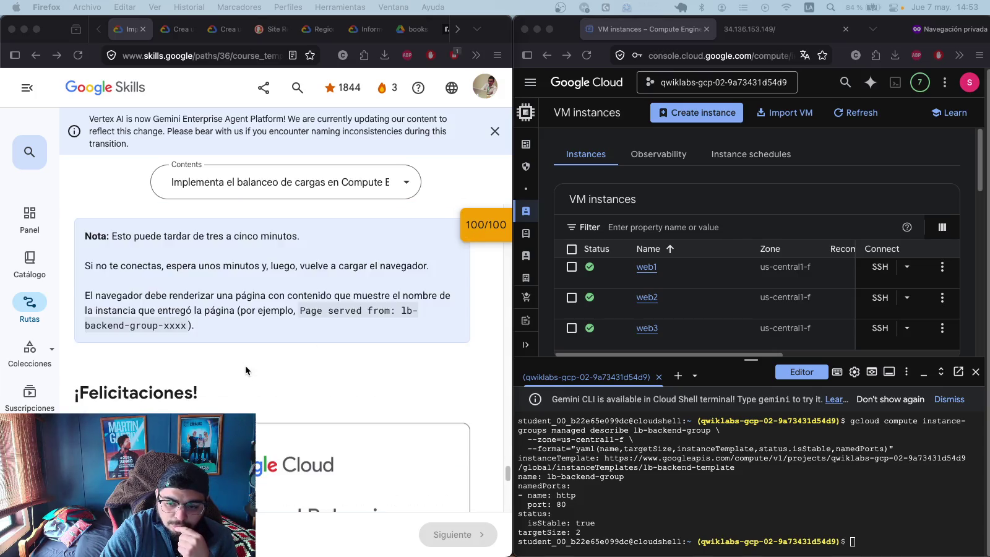
{"action": "scroll", "coordinate": [246, 366], "scroll_direction": "up", "scroll_amount": 1}
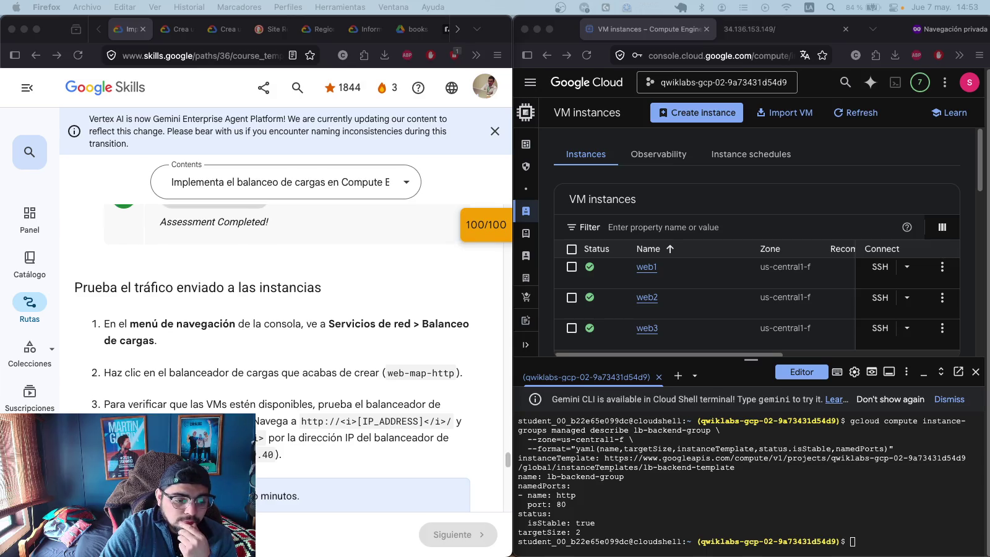